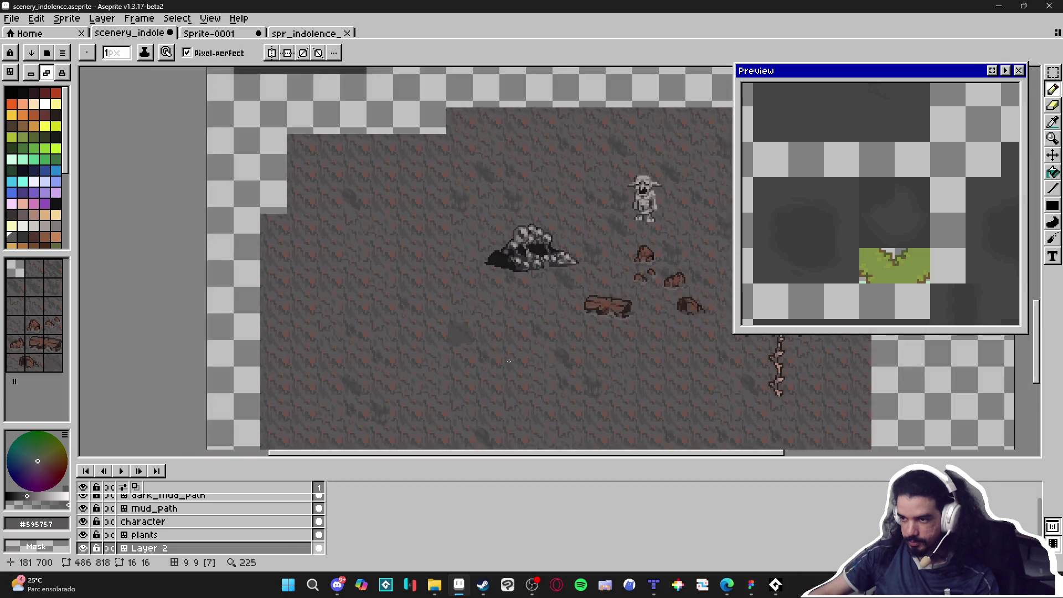
Step: Paste the dark mud tile into an empty 16×16 cell of spr_indolence_tileset_.png and commit it
scroll(456, 327, "up", 2)
key("m")
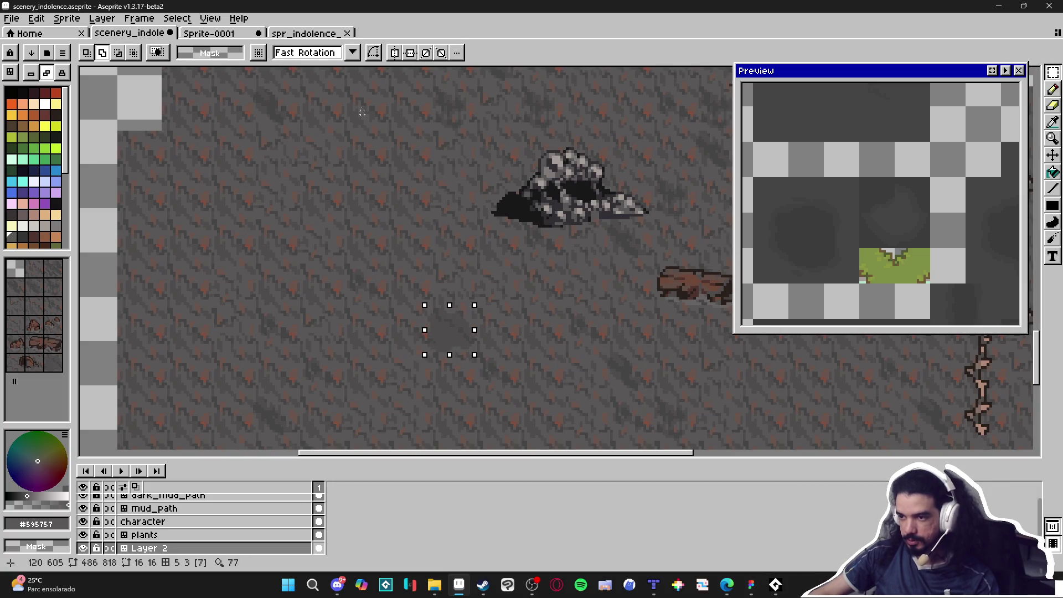
left_click(305, 34)
scroll(475, 261, "up", 3)
scroll(475, 262, "right", 3)
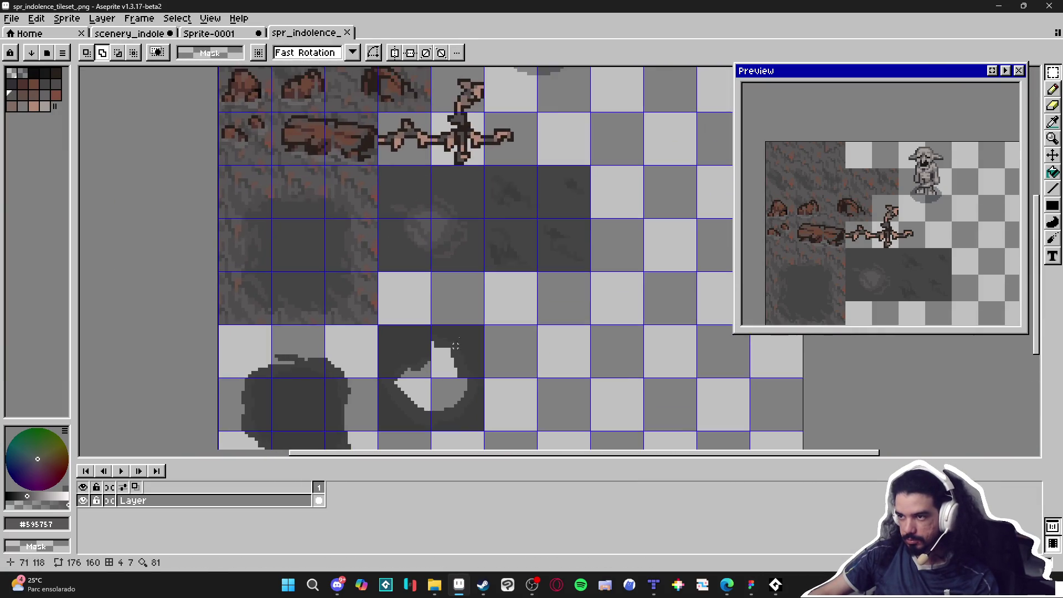
scroll(348, 136, "up", 1)
scroll(348, 136, "up", 1)
key("ctrl+v")
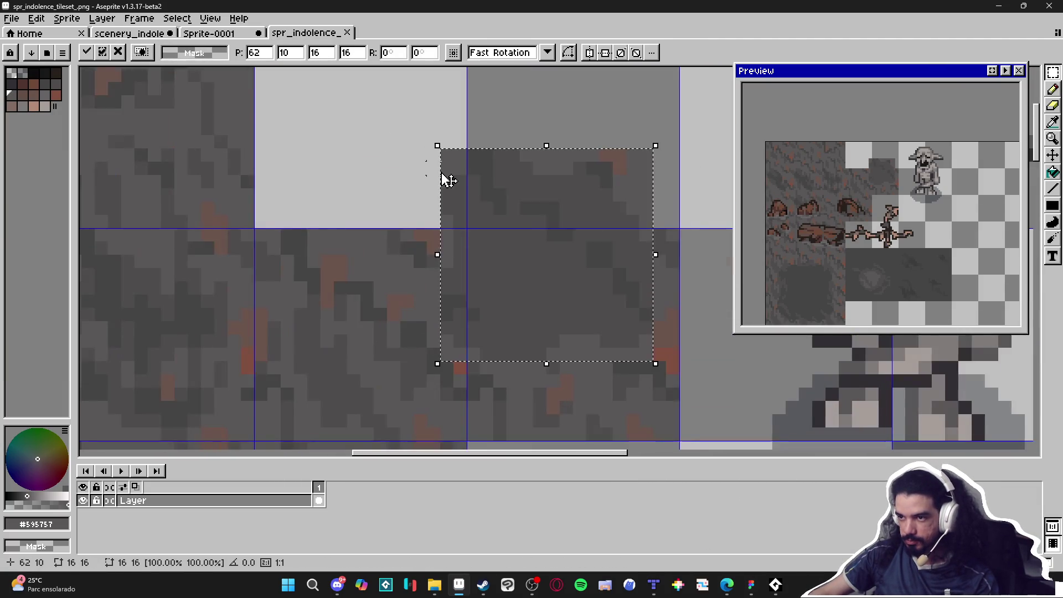
left_click_drag(546, 249, 362, 130)
key("Return")
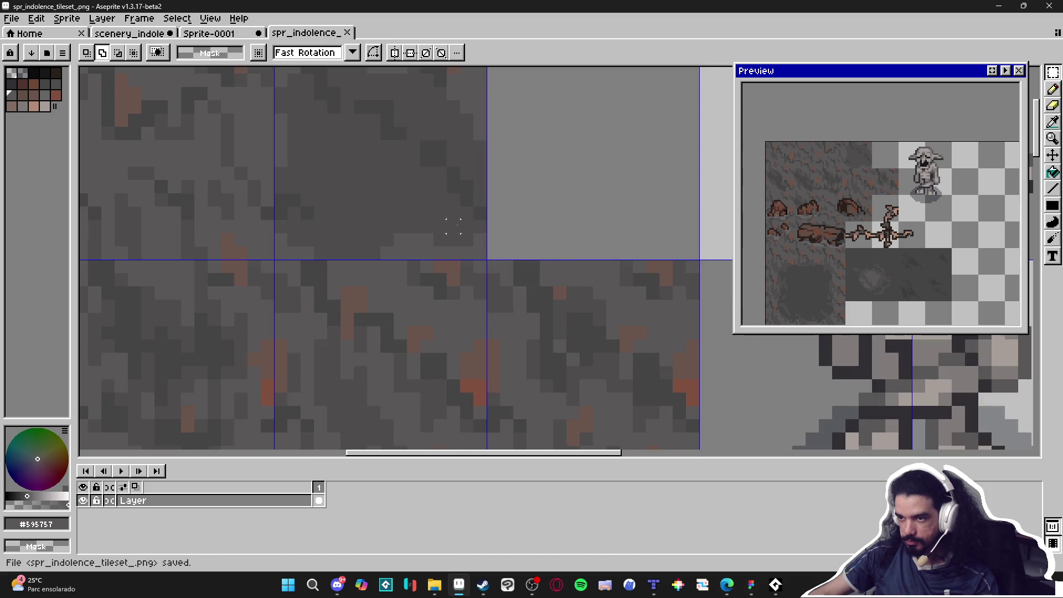
scroll(458, 231, "down", 3)
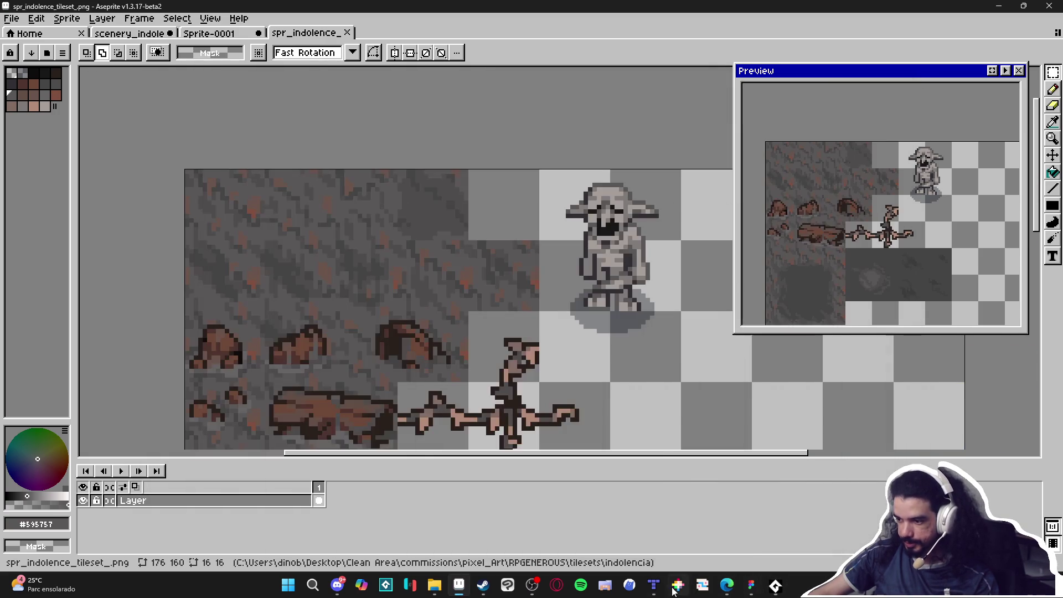
Step: In Tiled, toggle Tile Layer 1's visibility off and on to check its coverage
left_click(654, 585)
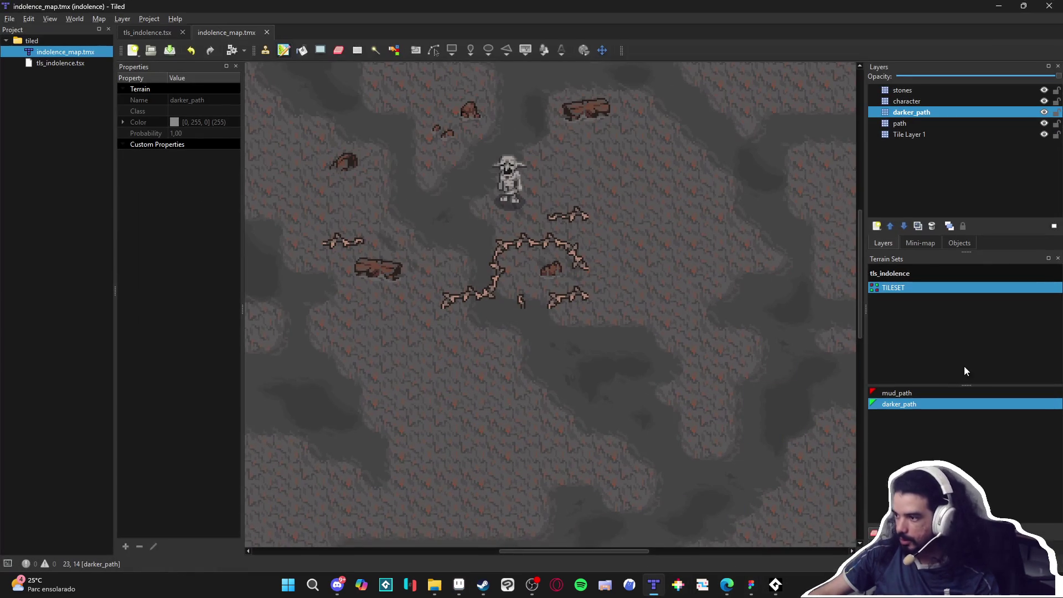
left_click(986, 123)
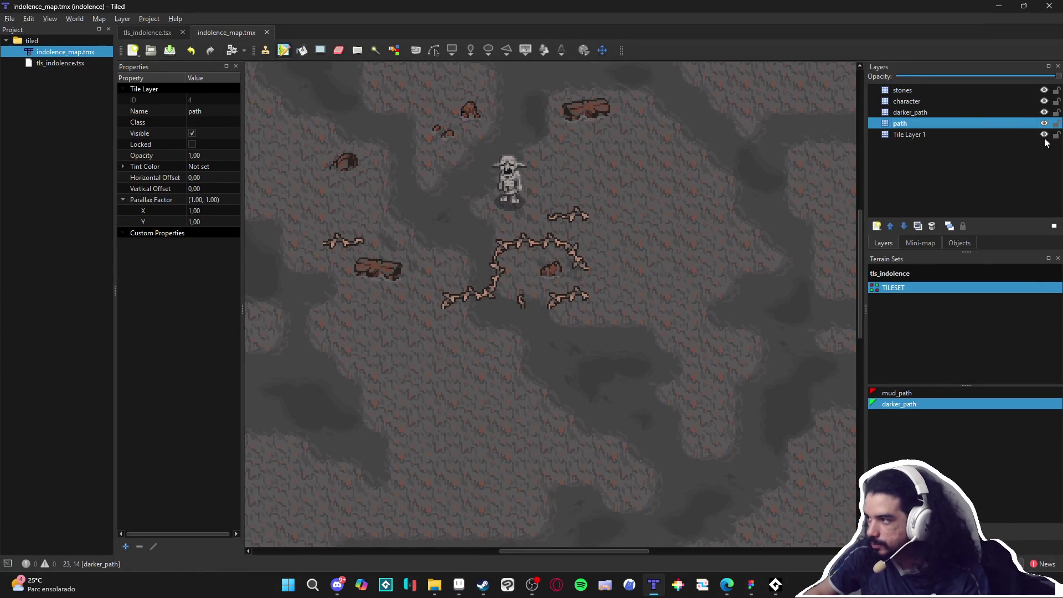
left_click(1045, 135)
left_click(1045, 135)
Step: Stamp the dark mud tile onto Tile Layer 1, save indolence_map.tmx, and return to Aseprite
left_click(1020, 142)
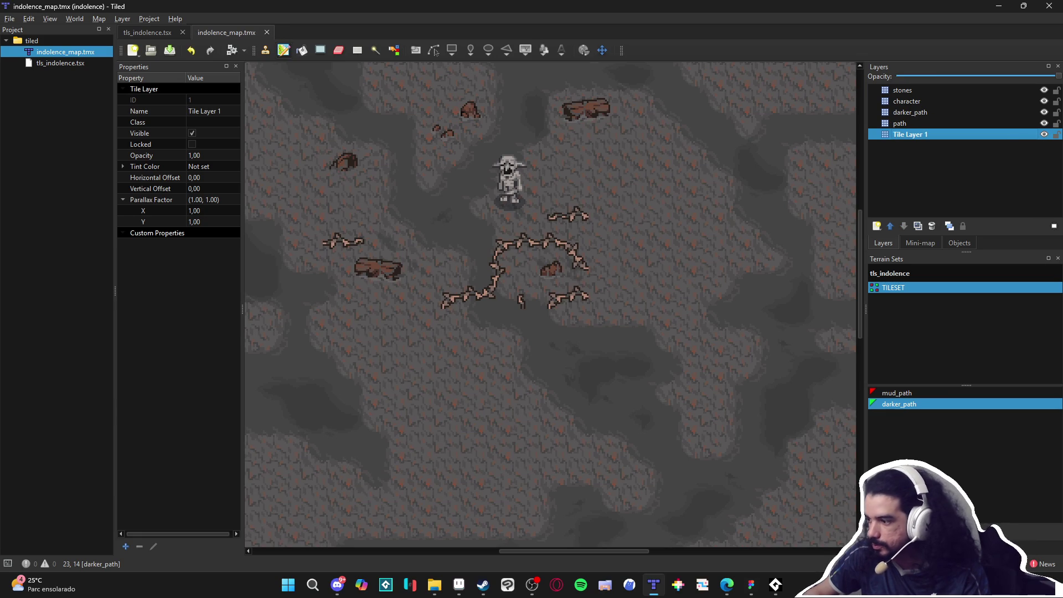
left_click(886, 526)
left_click(963, 291)
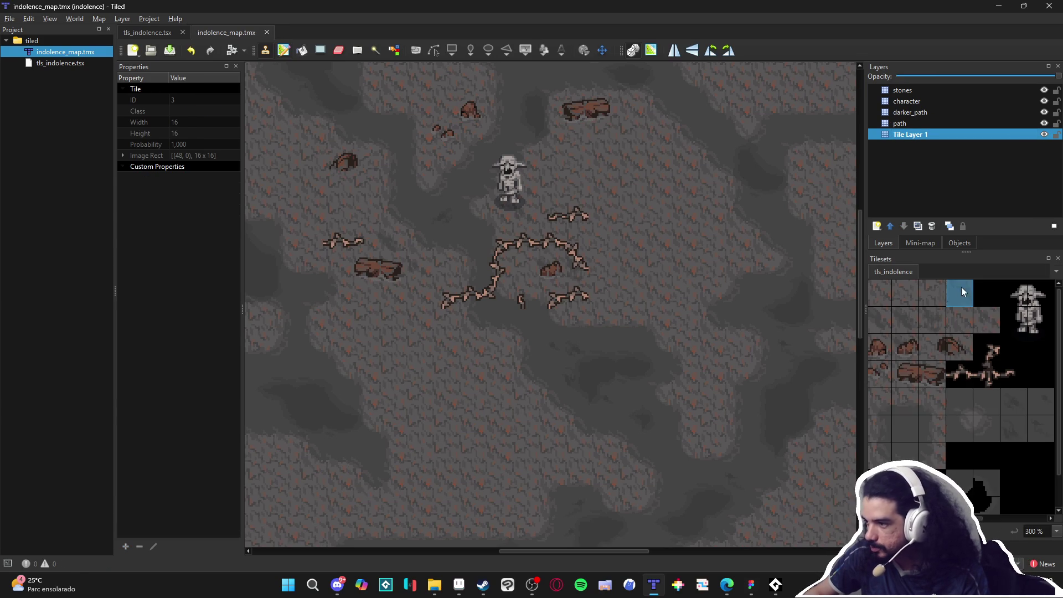
left_click(409, 383)
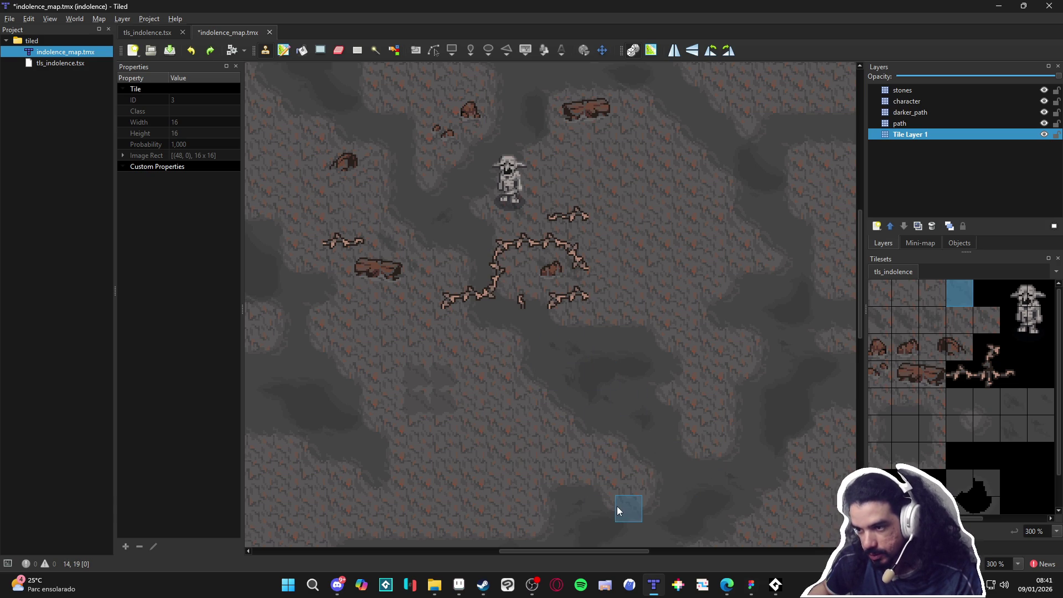
key("ctrl+s")
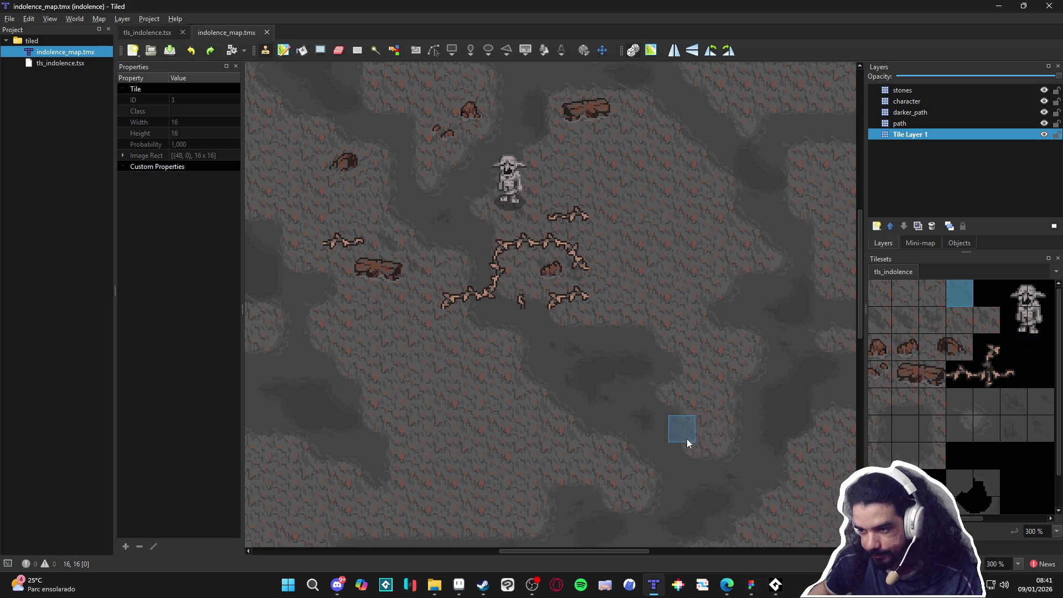
key("alt+Tab")
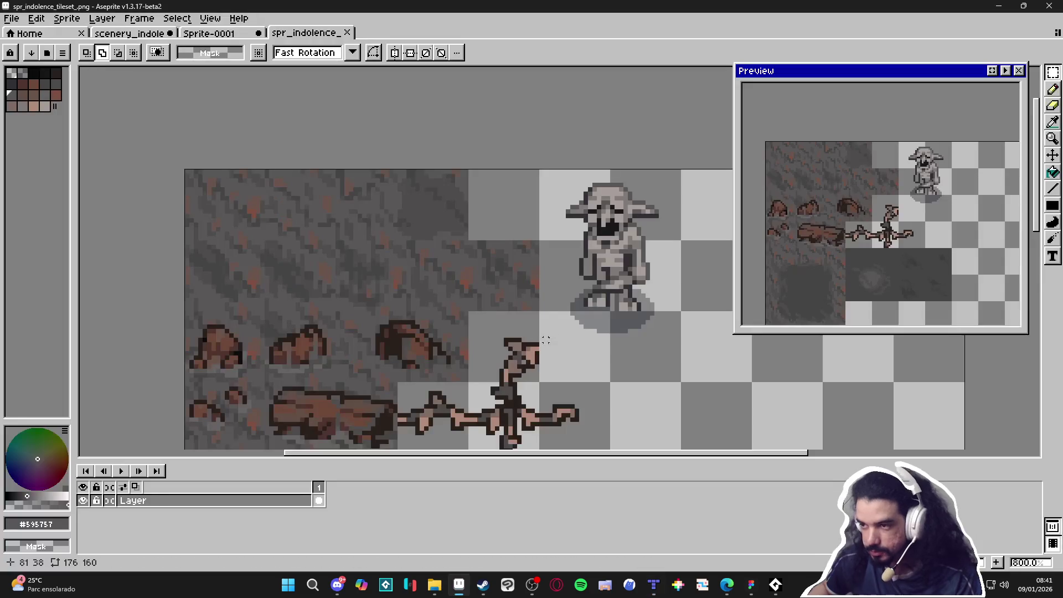
Step: Cut the dark mud tile from the tileset and place it on the scenery ground's upper edge
scroll(422, 188, "down", 1)
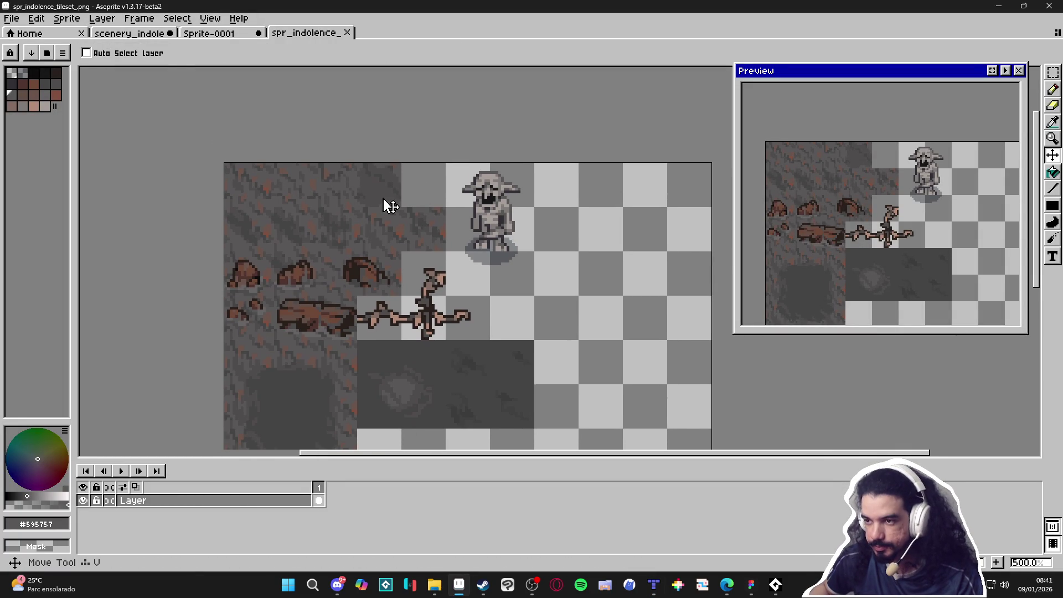
key("m")
left_click_drag(383, 197, 391, 203)
key("ctrl+x")
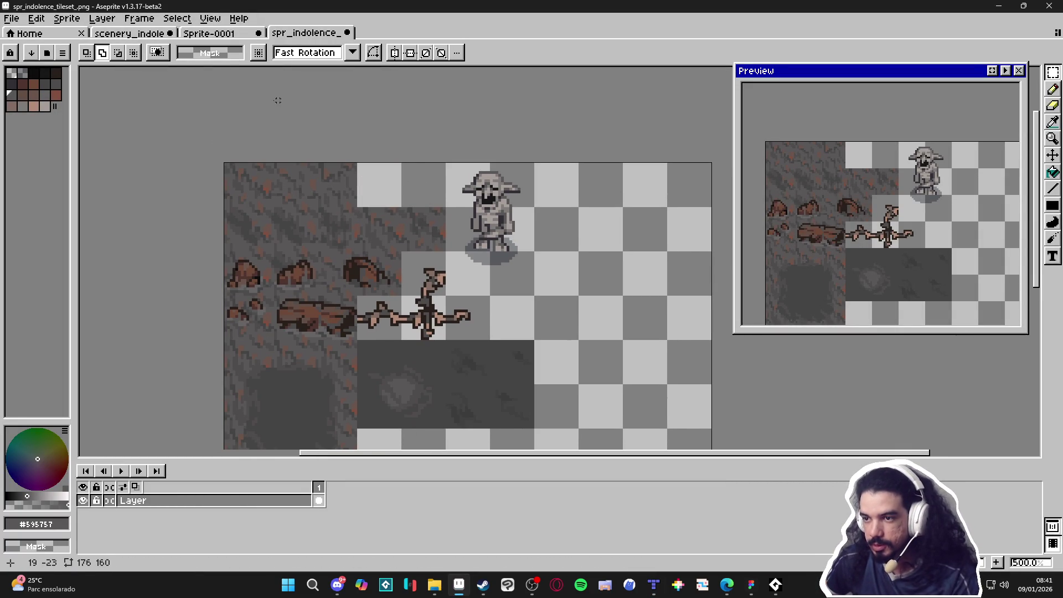
left_click(129, 33)
key("ctrl+v")
scroll(437, 245, "down", 2)
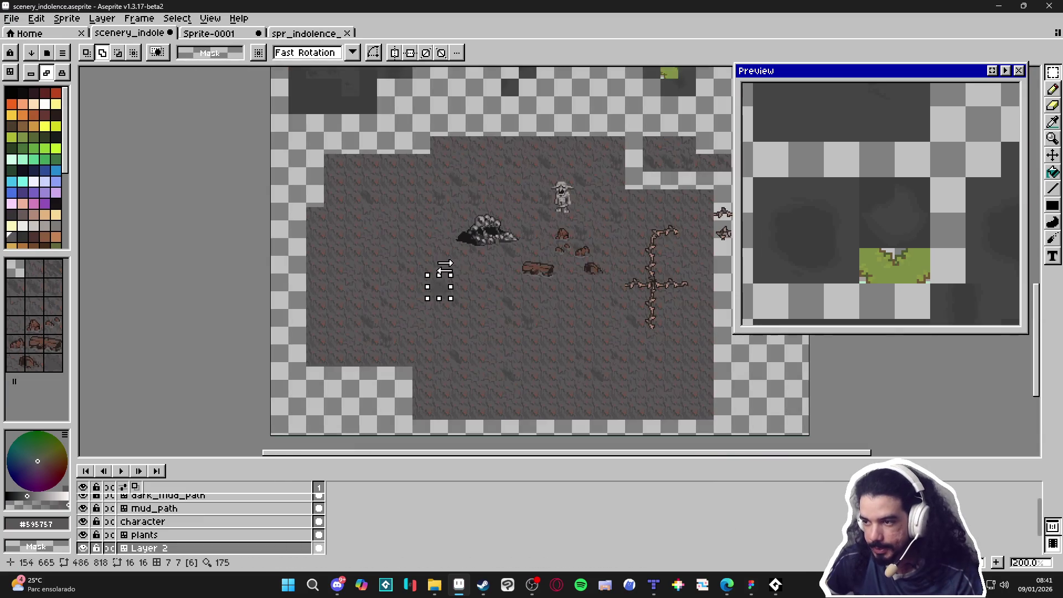
scroll(421, 265, "right", 3)
scroll(628, 184, "up", 1)
scroll(628, 184, "up", 1)
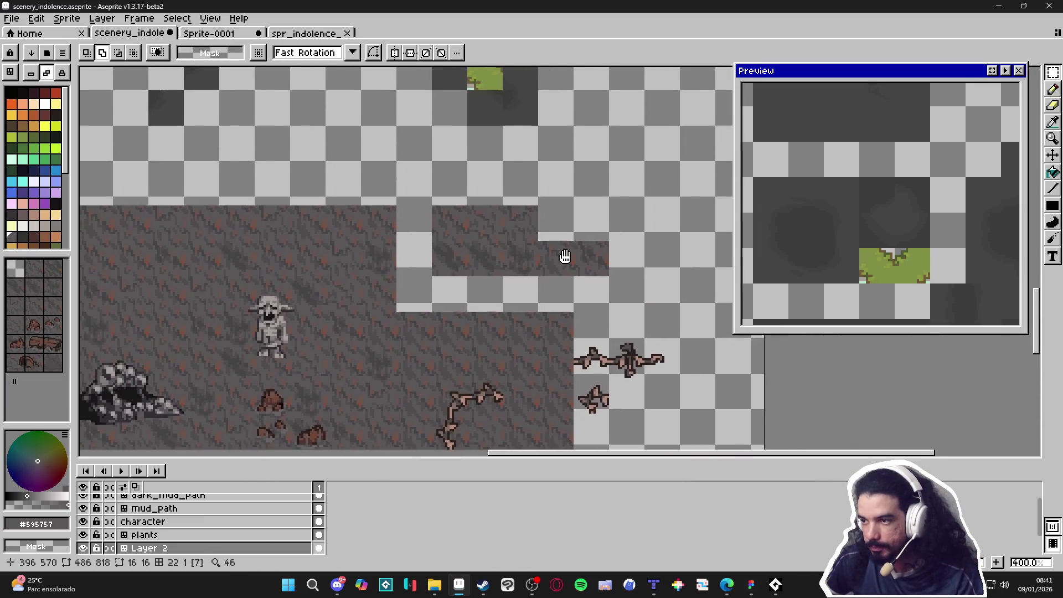
left_click_drag(570, 249, 468, 232)
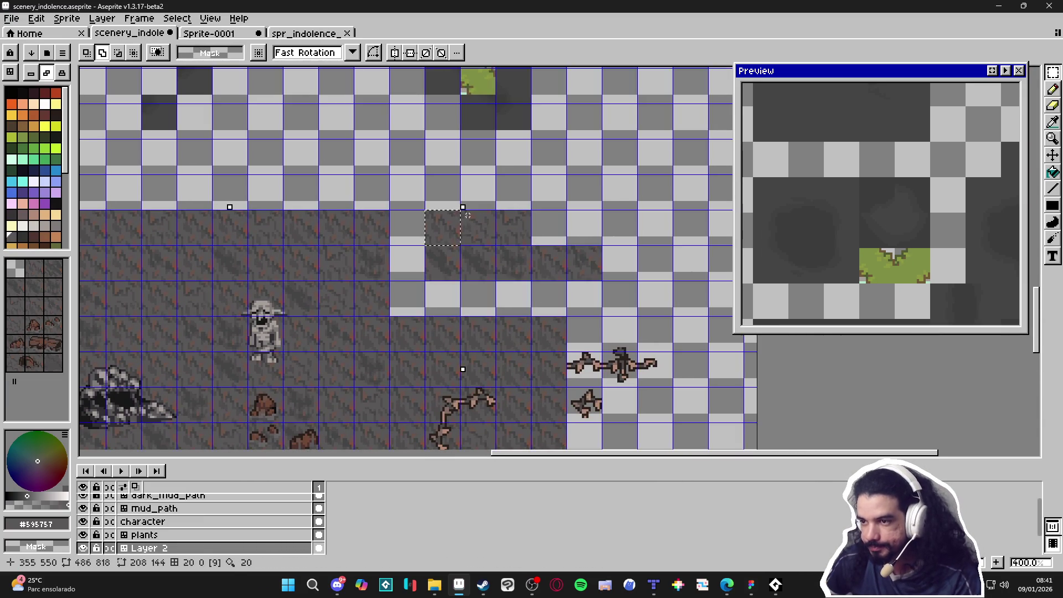
scroll(462, 232, "up", 2)
key("Return")
Step: Duplicate three top-row mud tiles and shift the copy right to lengthen the row
scroll(448, 228, "down", 3)
left_click_drag(454, 216, 319, 287)
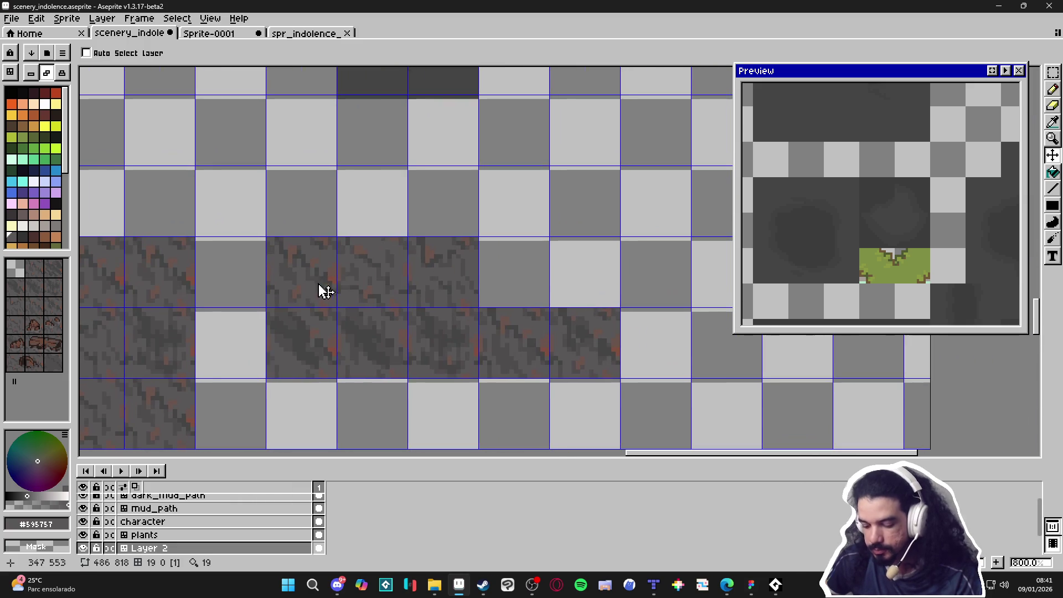
key("m")
key("v")
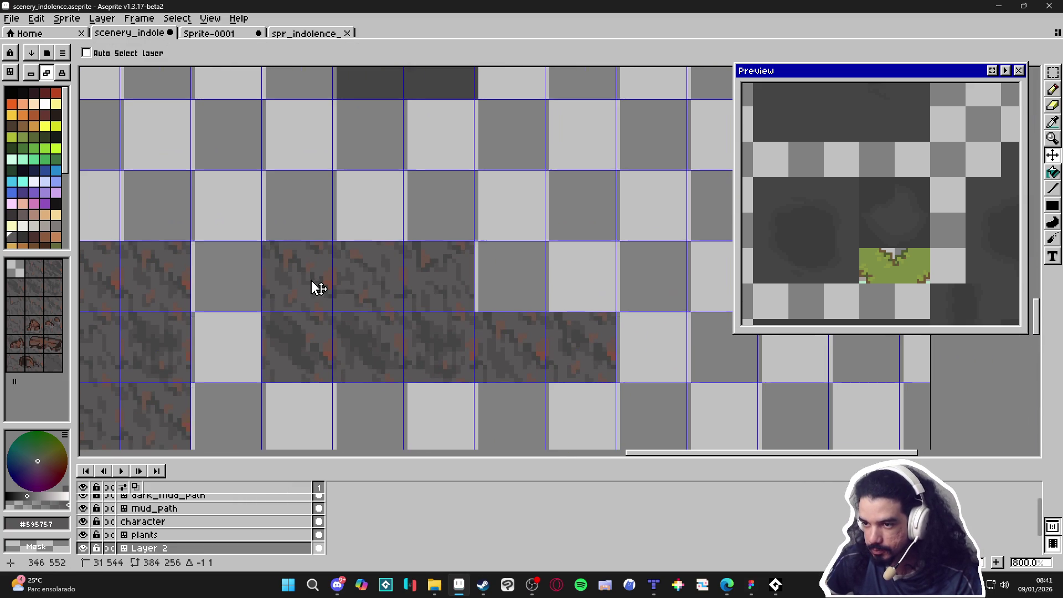
key("m")
left_click_drag(312, 279, 423, 290)
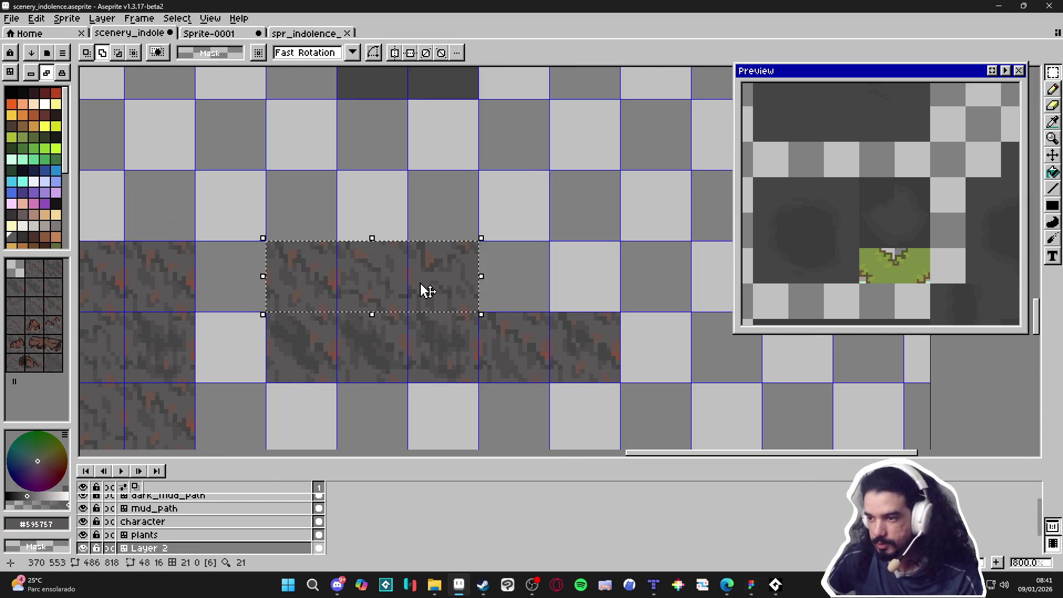
key("ctrl+c")
key("ctrl+v")
key("Right")
key("Right")
key("Right")
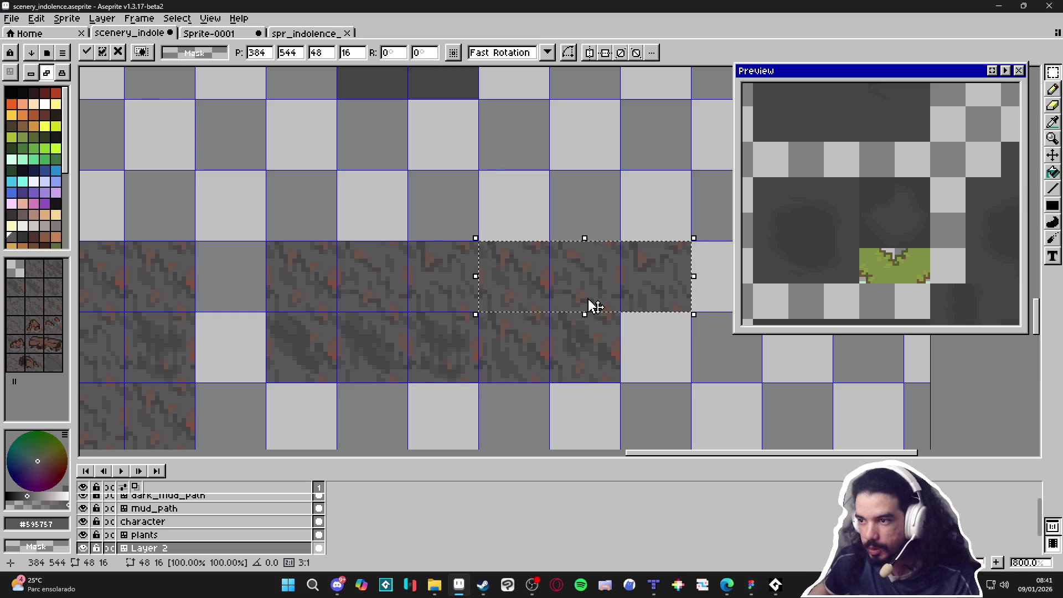
key("b")
scroll(515, 268, "up", 3)
key("plus")
Step: Retouch the extended tiles with a 2px pencil using sampled #595757, #4f4d4d and #6b544c
left_click(471, 300)
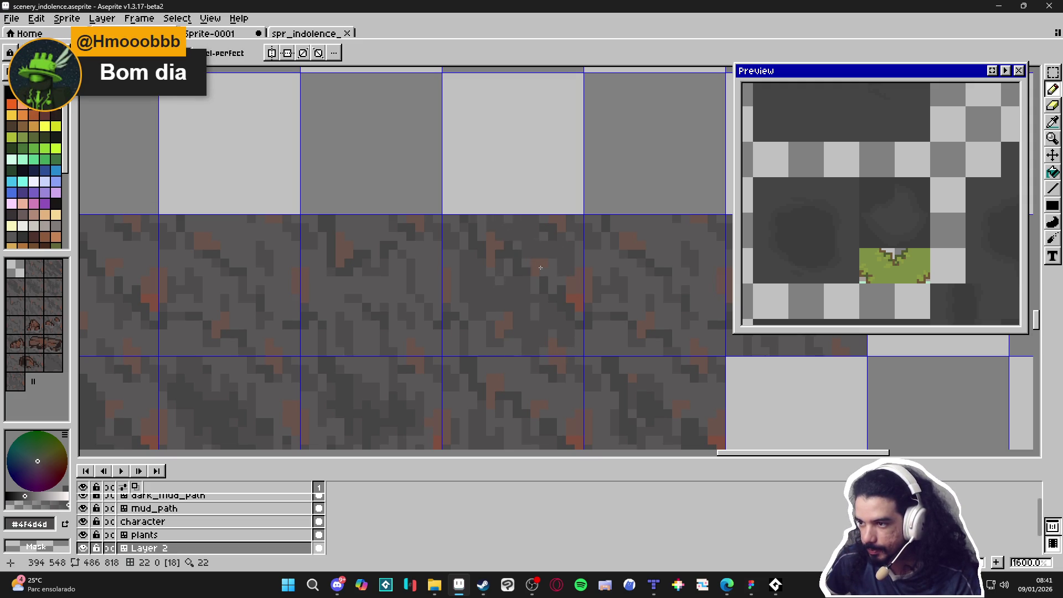
left_click(554, 268, "alt")
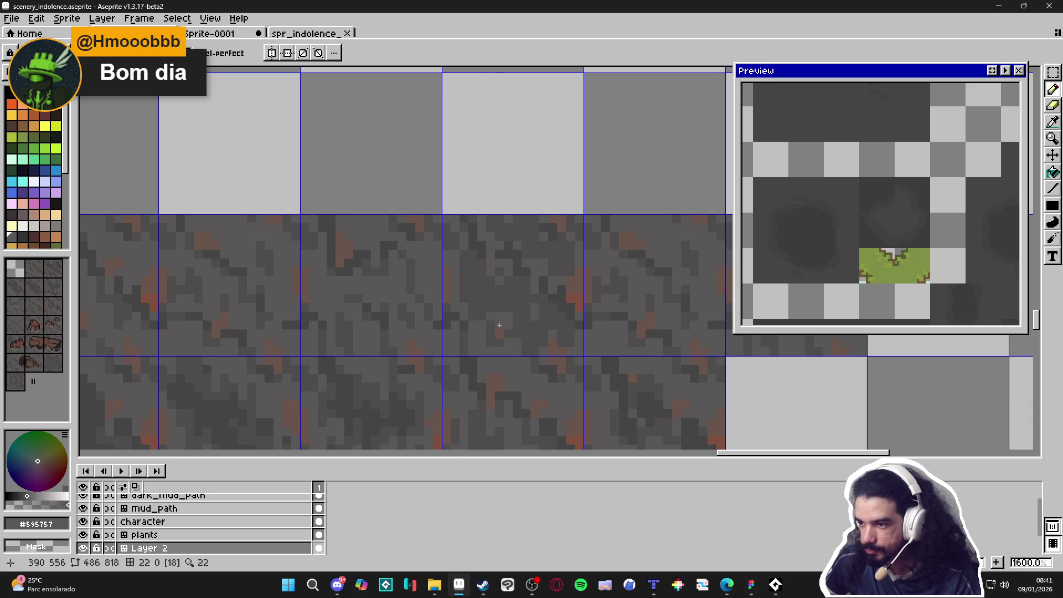
left_click(499, 272, "alt")
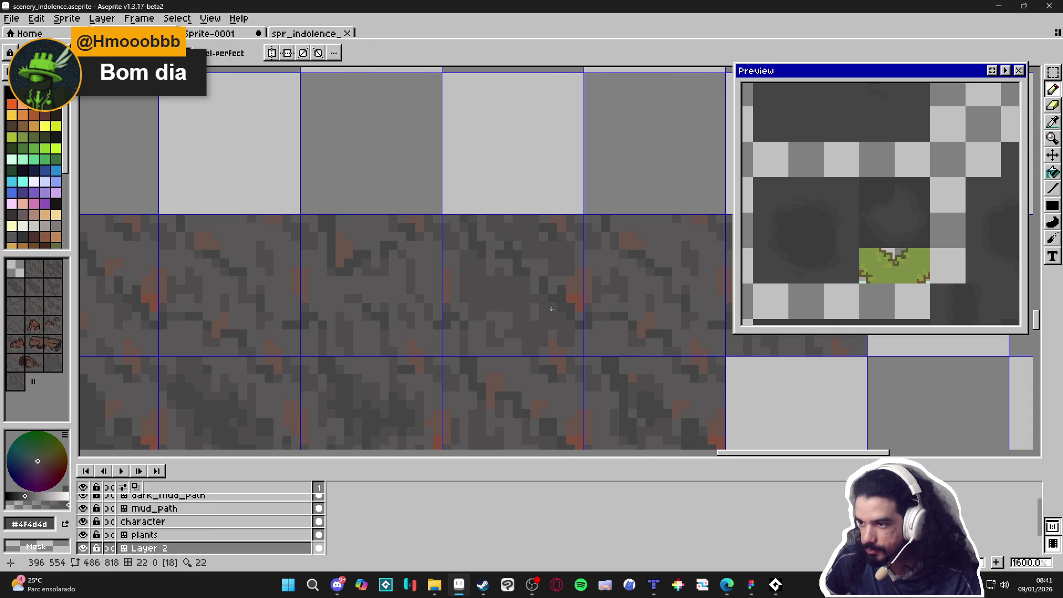
scroll(499, 282, "down", 4)
scroll(563, 294, "up", 3)
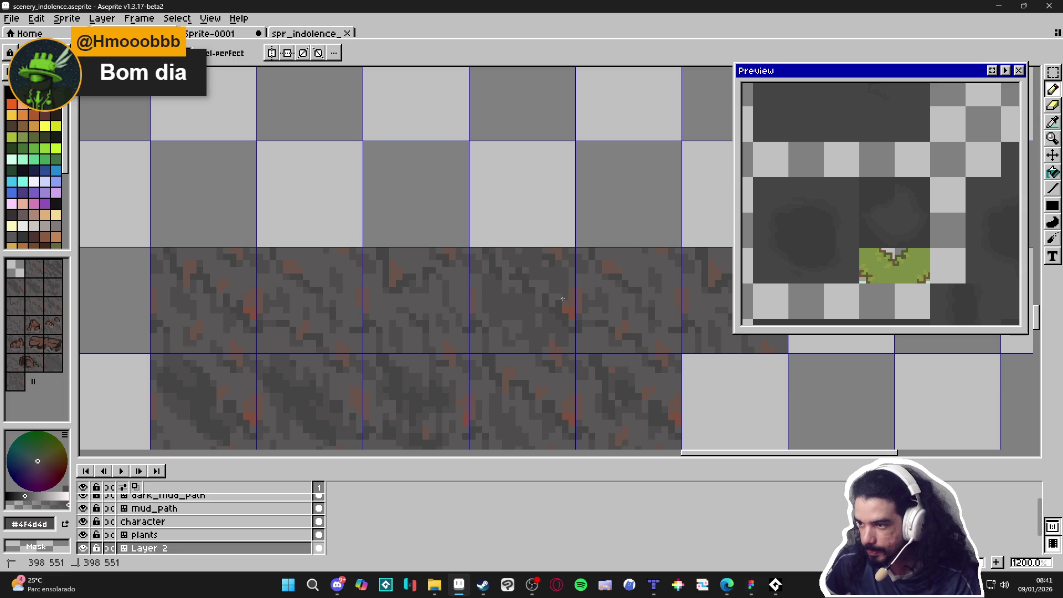
left_click(566, 306, "alt")
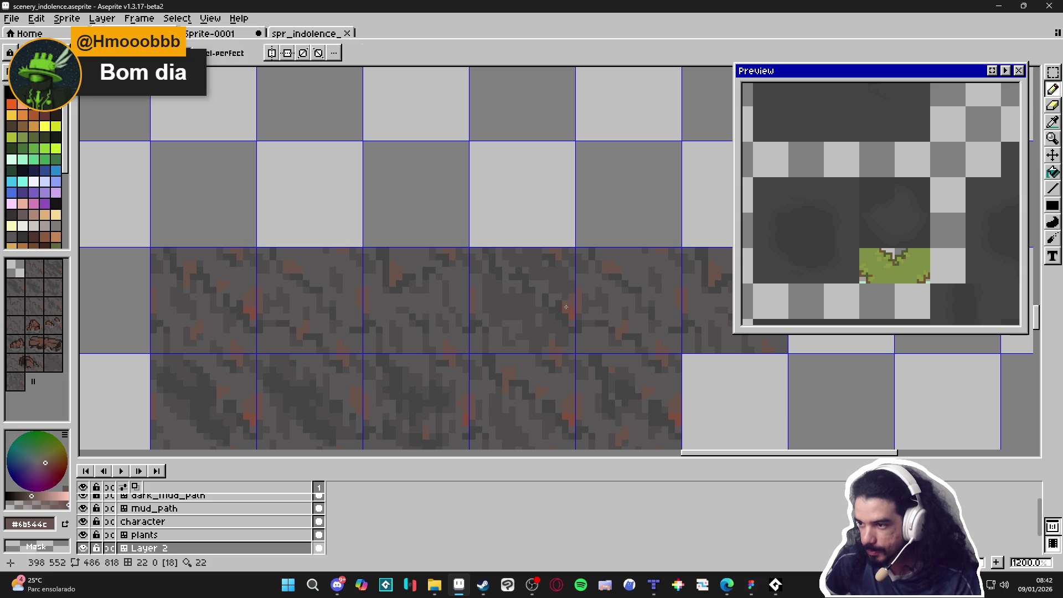
left_click(566, 301, "alt")
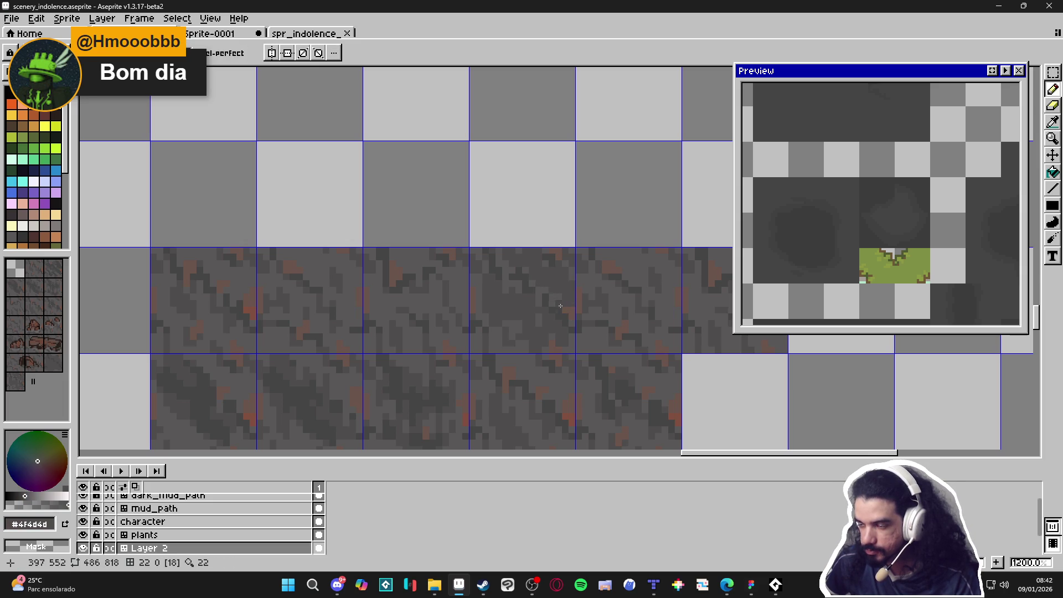
scroll(559, 299, "down", 4)
scroll(532, 308, "up", 4)
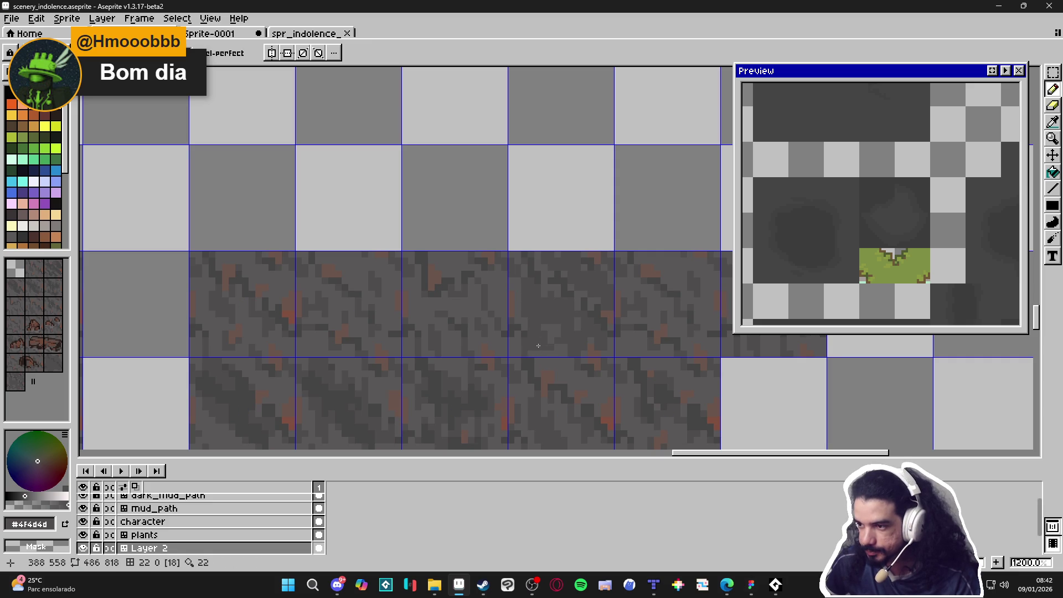
scroll(536, 338, "down", 2)
scroll(531, 322, "up", 5)
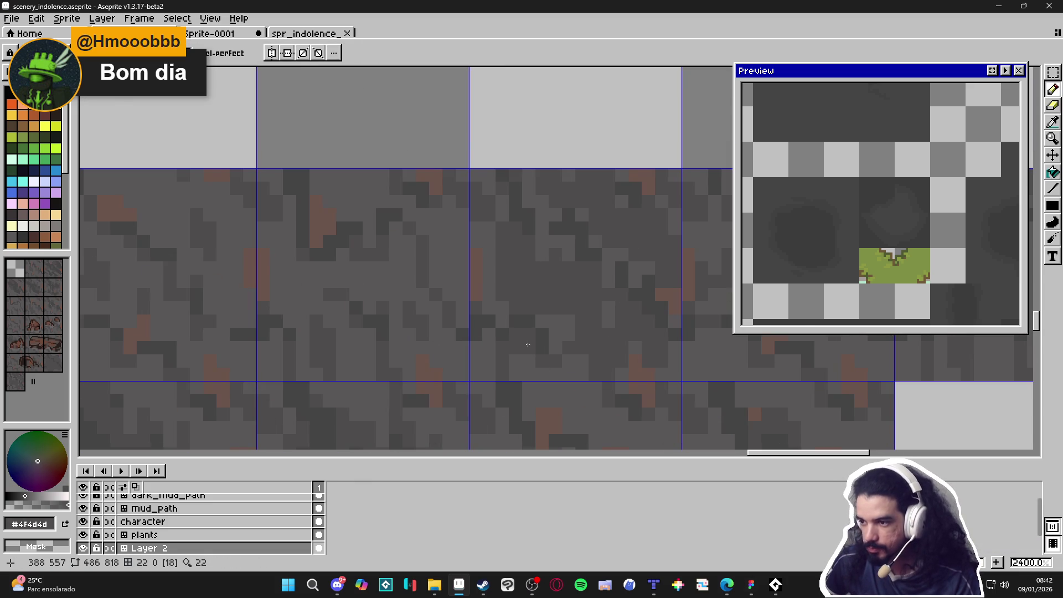
scroll(534, 353, "down", 6)
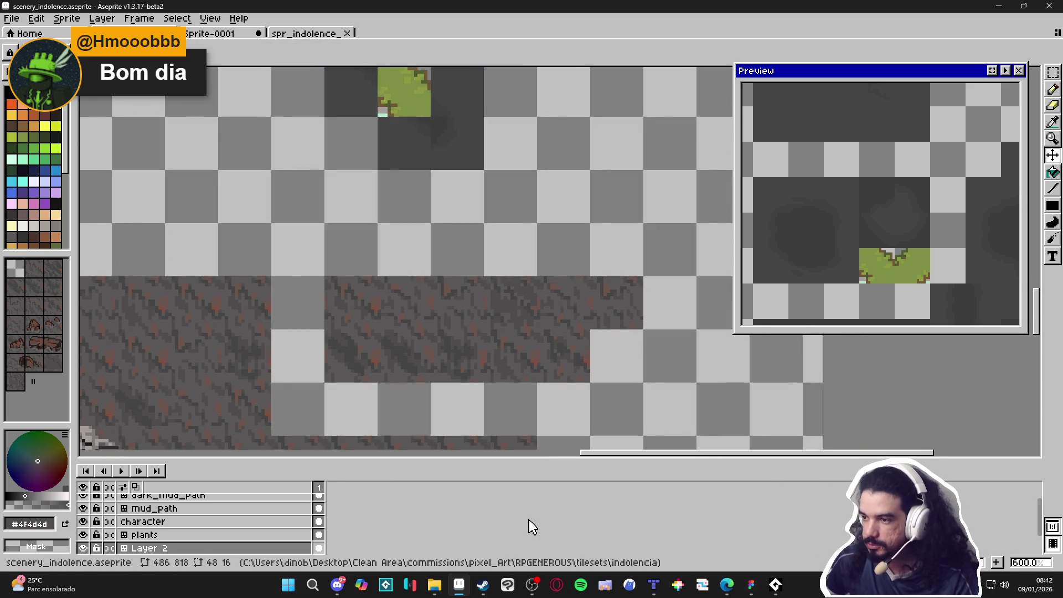
Step: Darken a blob of pixels on the mud tile, switching the pencil between 1 and 2 px
key("b")
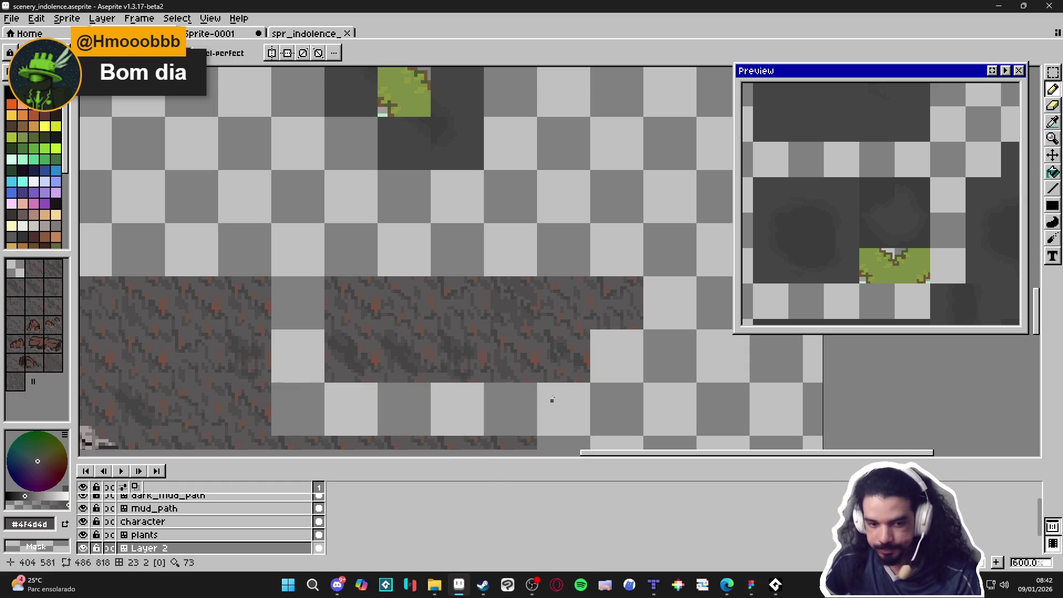
scroll(518, 316, "up", 4)
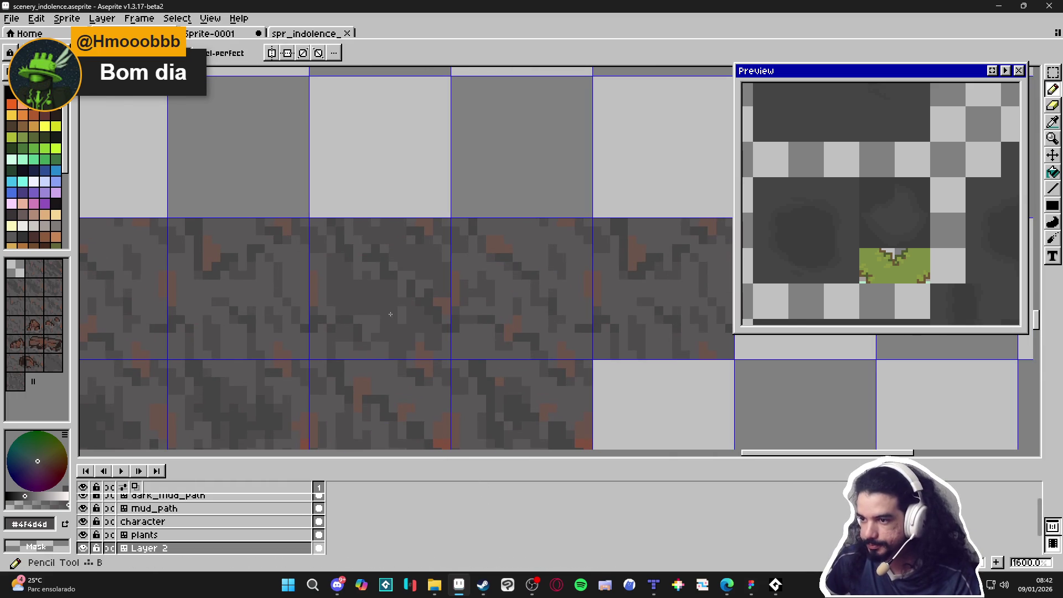
left_click(500, 244)
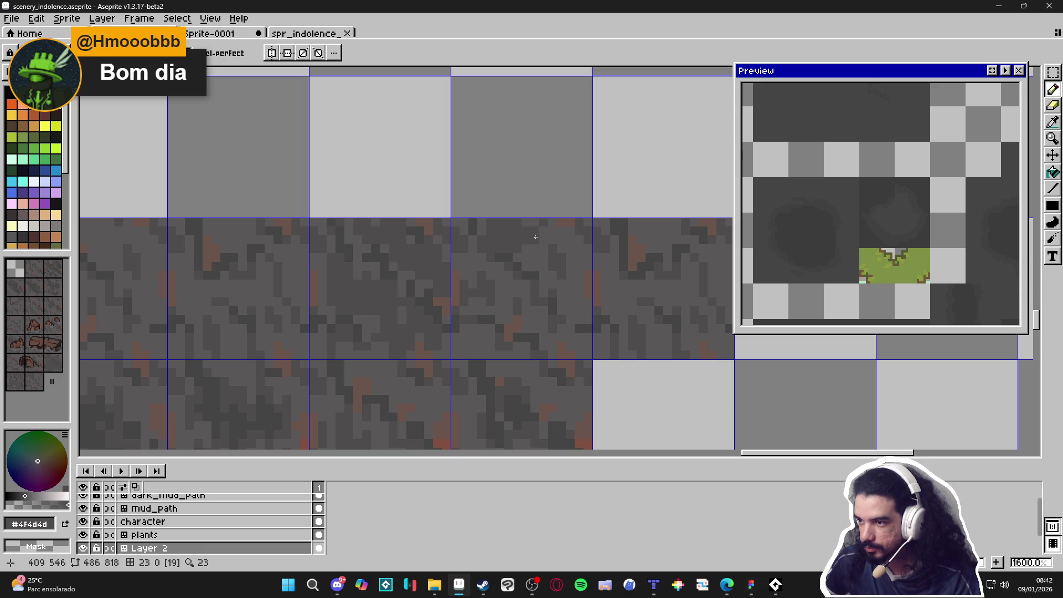
mouse_move(554, 239)
left_mouse_down()
mouse_move(566, 238)
mouse_move(566, 267)
mouse_move(553, 274)
mouse_move(578, 299)
left_mouse_up()
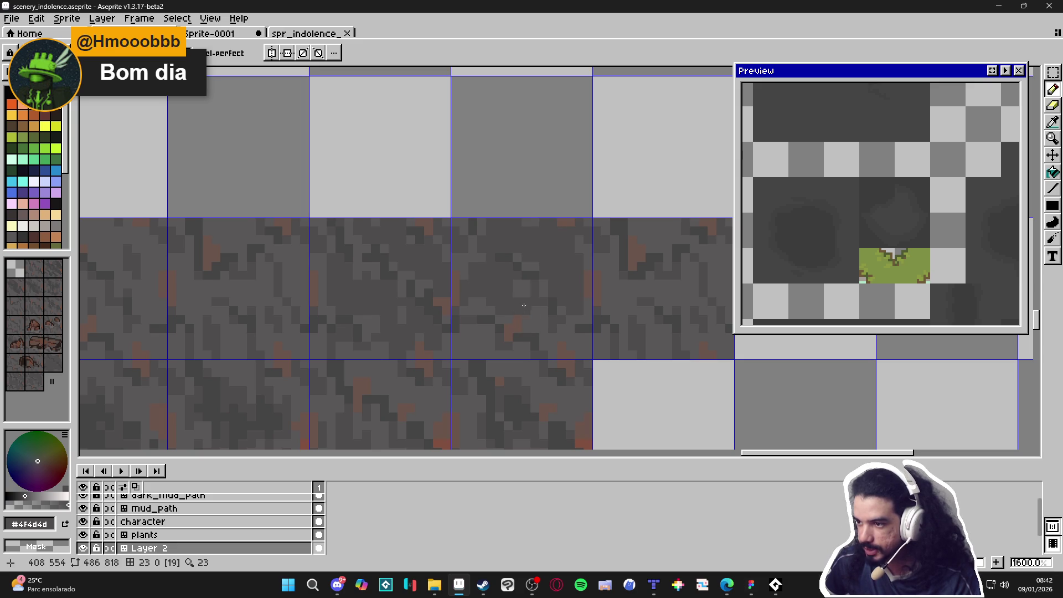
key("i")
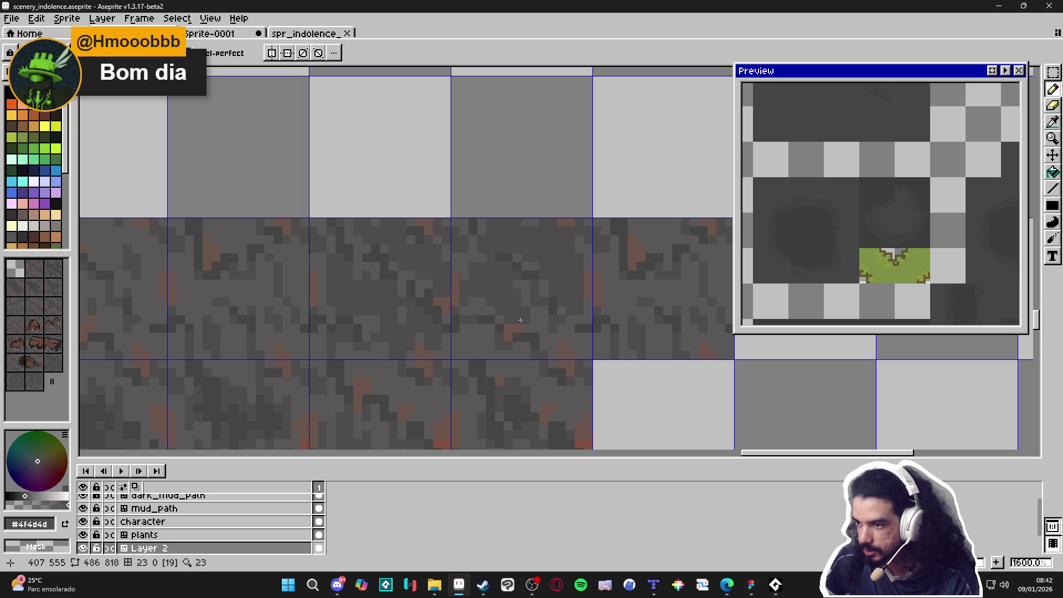
key("b")
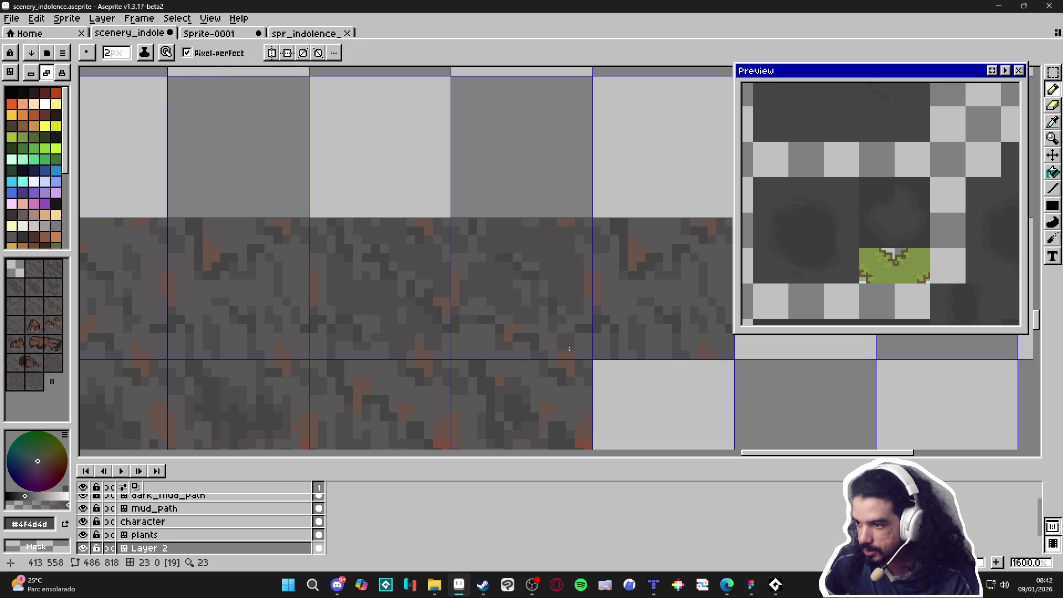
key("minus")
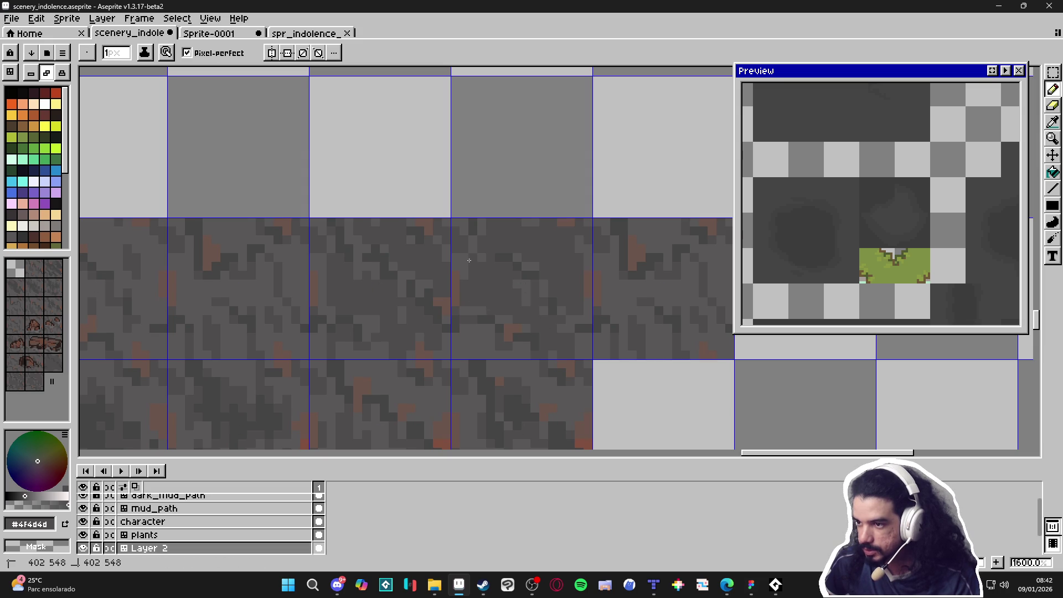
scroll(529, 285, "down", 2)
scroll(522, 332, "up", 2)
key("plus")
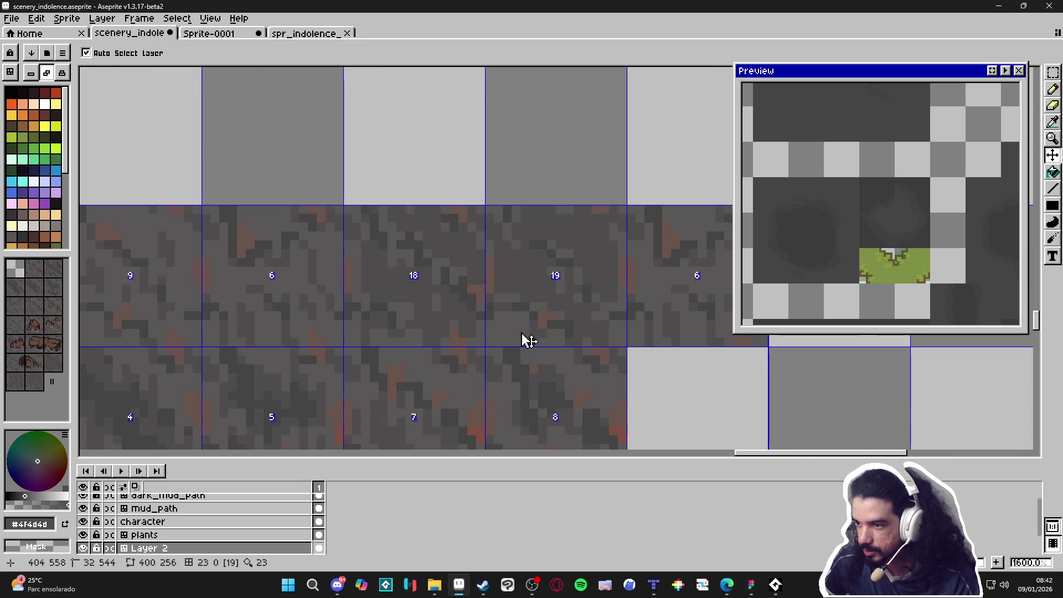
Step: Sample the lighter grey mud colour for further pixel retouching
key("i")
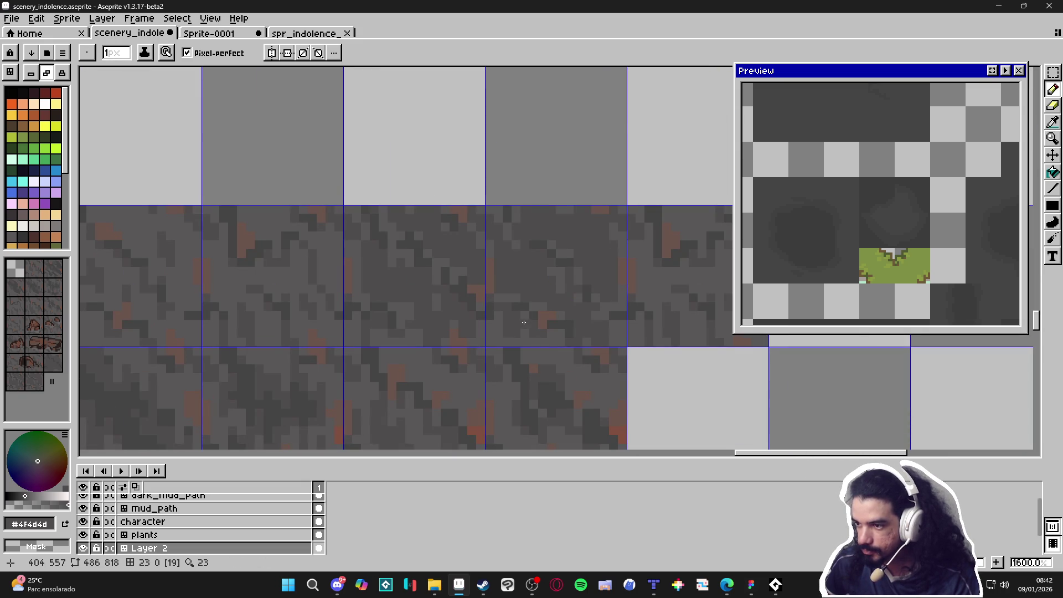
scroll(521, 320, "down", 3)
scroll(520, 317, "up", 2)
left_click(519, 305)
key("b")
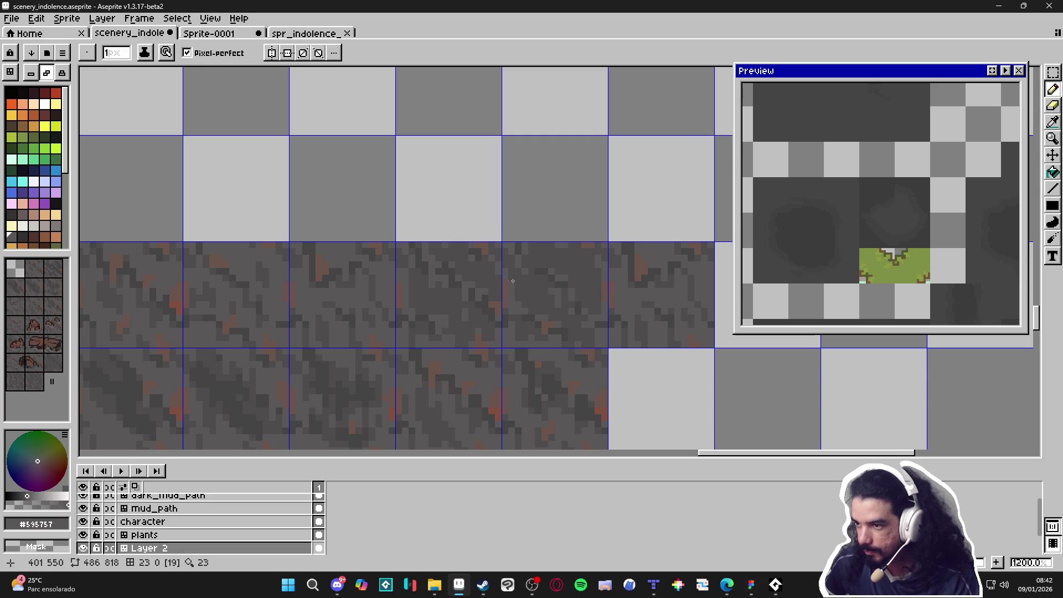
scroll(513, 276, "down", 3)
scroll(513, 276, "up", 3)
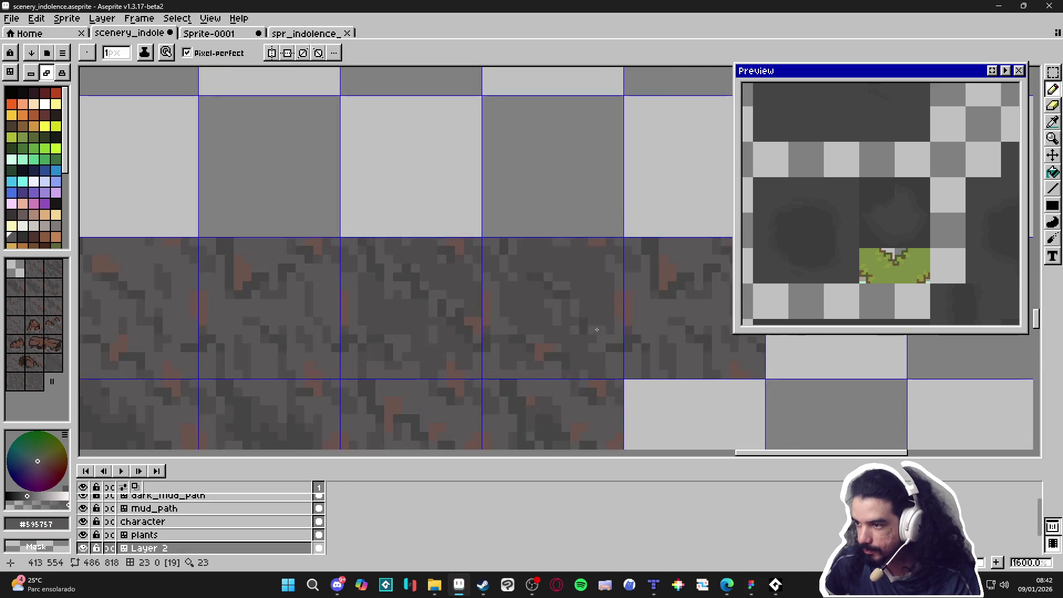
scroll(512, 276, "down", 2)
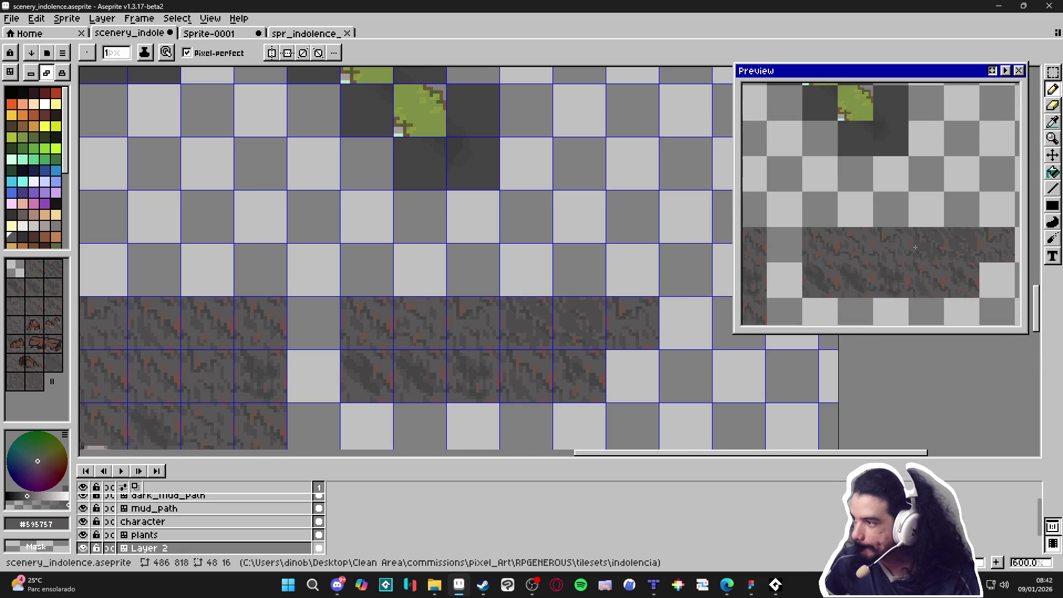
scroll(639, 303, "up", 2)
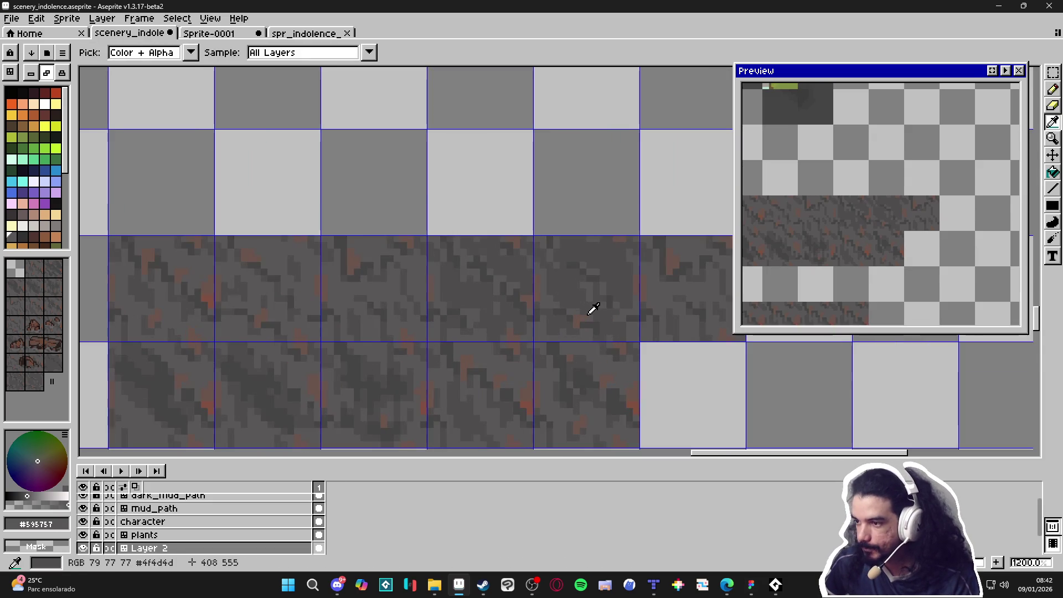
key("alt")
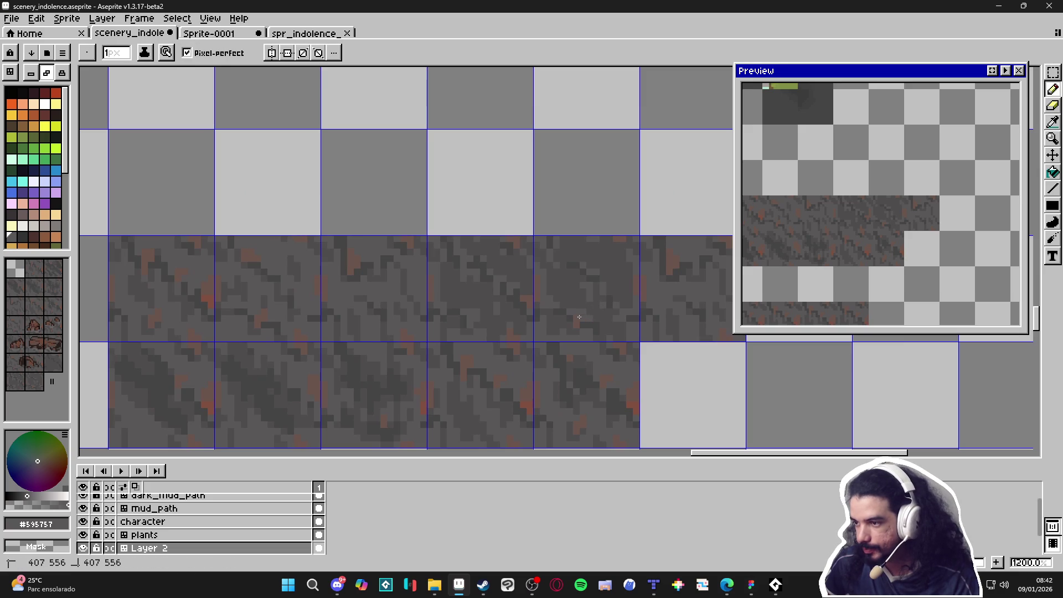
key("alt")
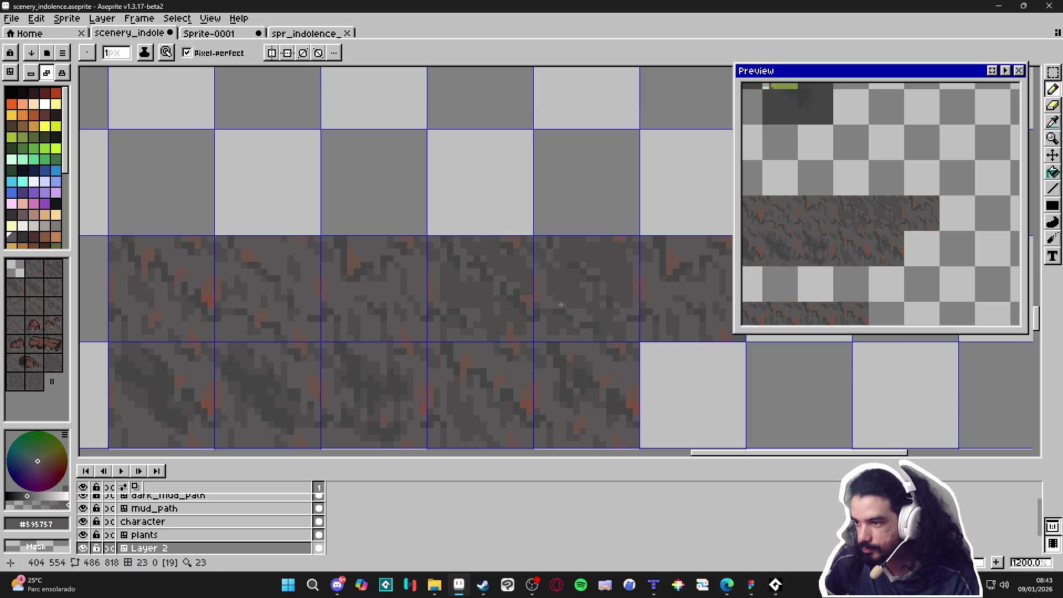
Step: Add grey pixels across the tiles, alternating sampled mid, darkest and lighter mud greys
left_click(587, 319, "alt")
scroll(618, 315, "down", 2)
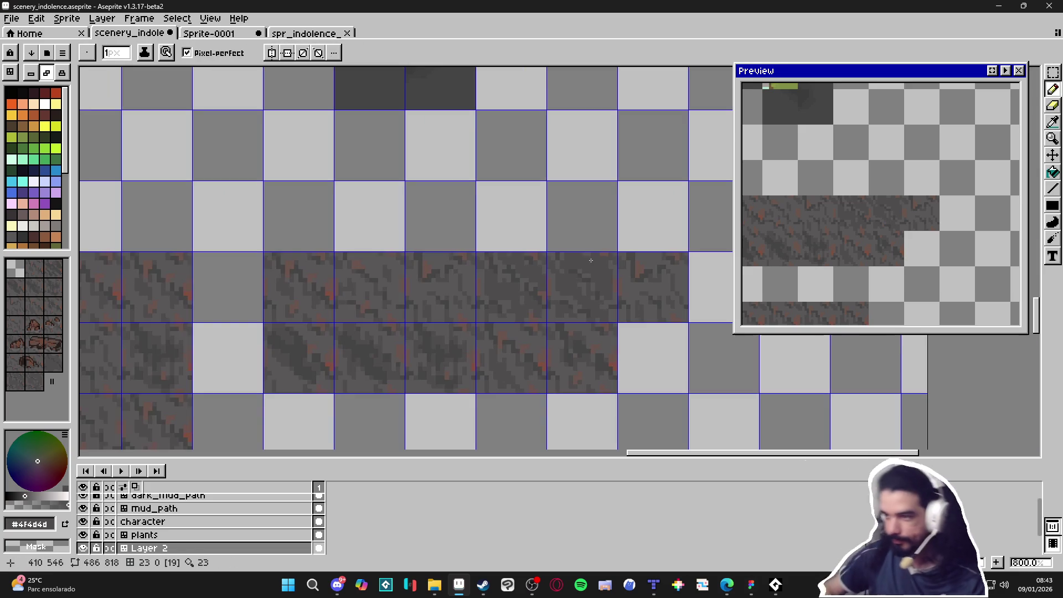
scroll(550, 270, "up", 3)
scroll(576, 266, "down", 2)
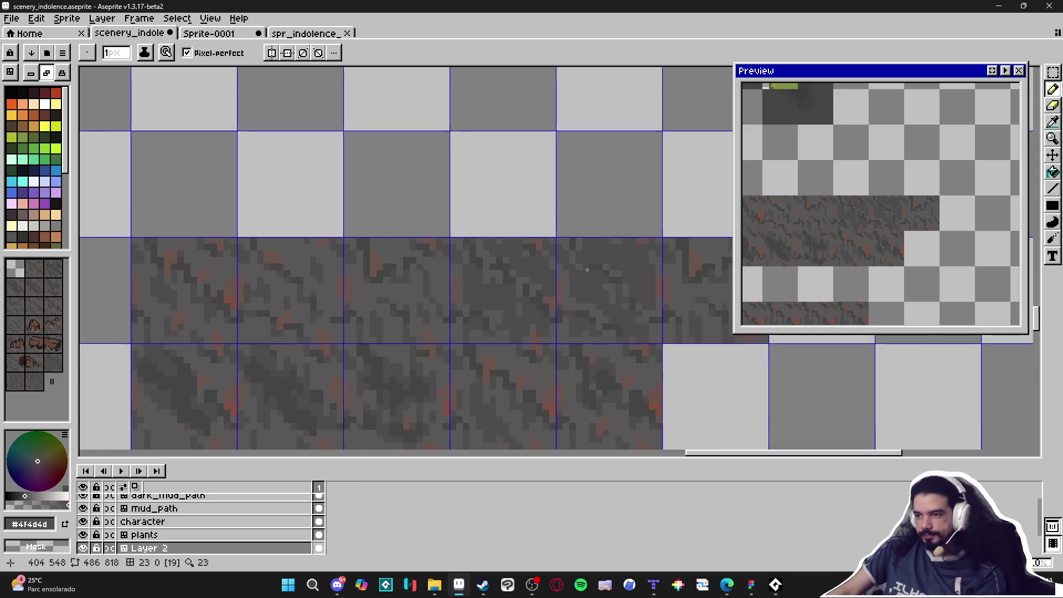
scroll(604, 261, "up", 2)
left_click(592, 283, "alt")
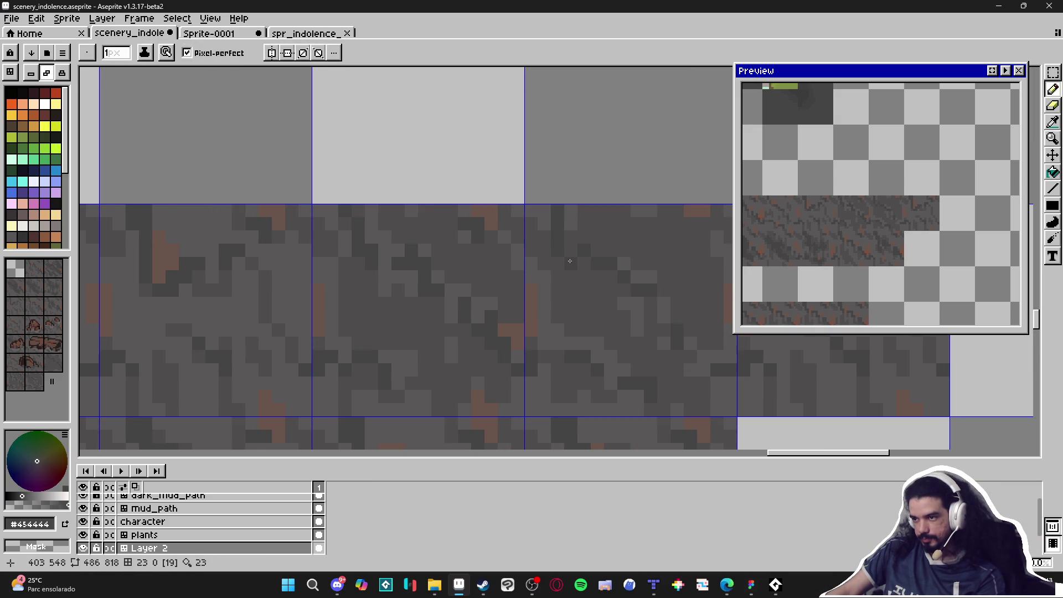
scroll(559, 265, "down", 2)
scroll(523, 258, "up", 1)
left_click(523, 247, "alt")
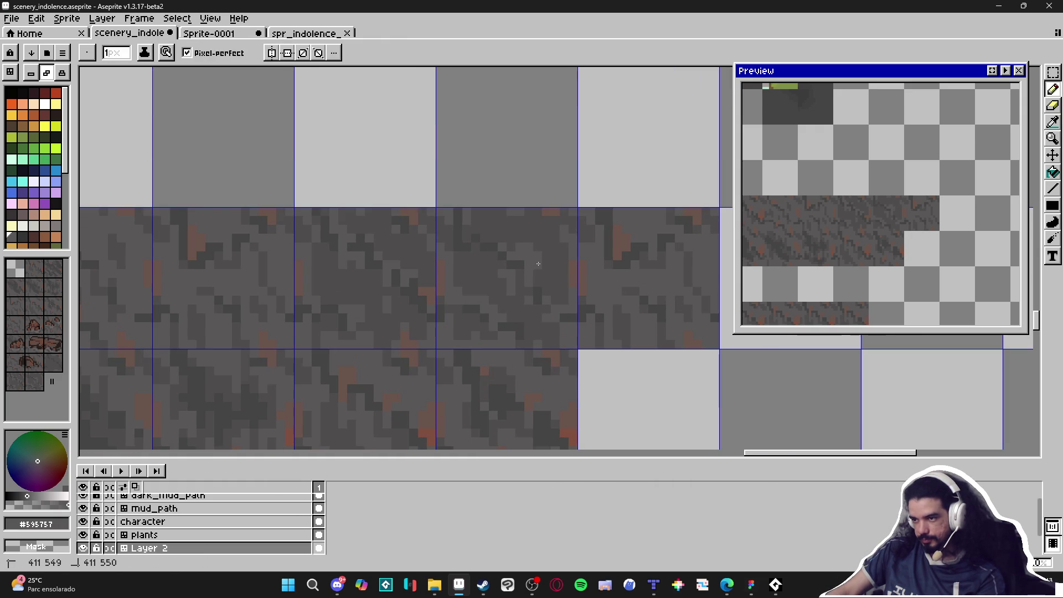
left_click(522, 273, "alt")
scroll(527, 307, "down", 1)
scroll(527, 308, "down", 1)
scroll(510, 320, "up", 3)
left_click(509, 320, "alt")
scroll(515, 310, "down", 3)
key("b")
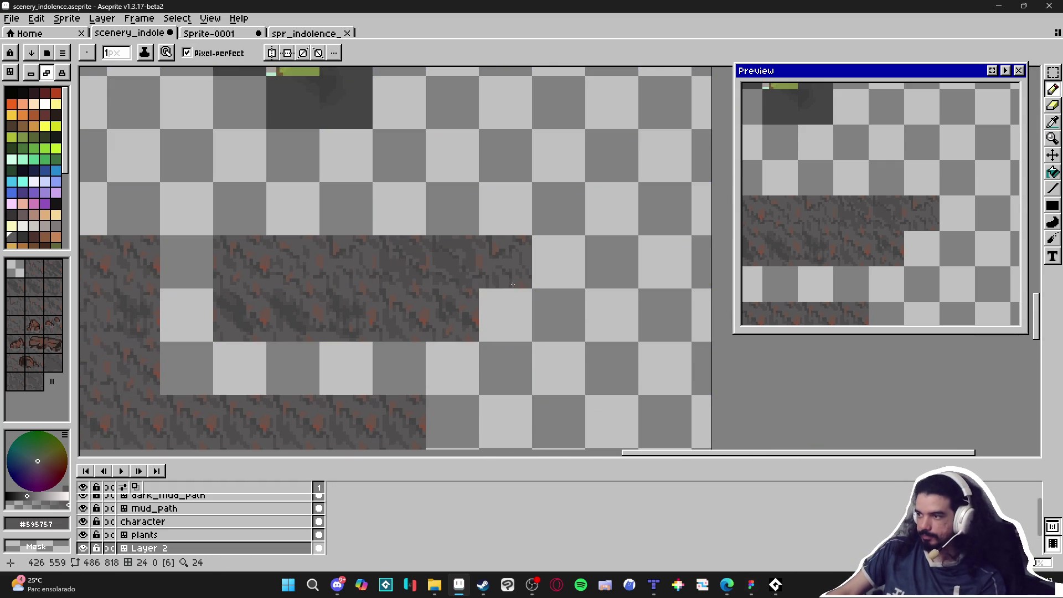
scroll(451, 254, "up", 6)
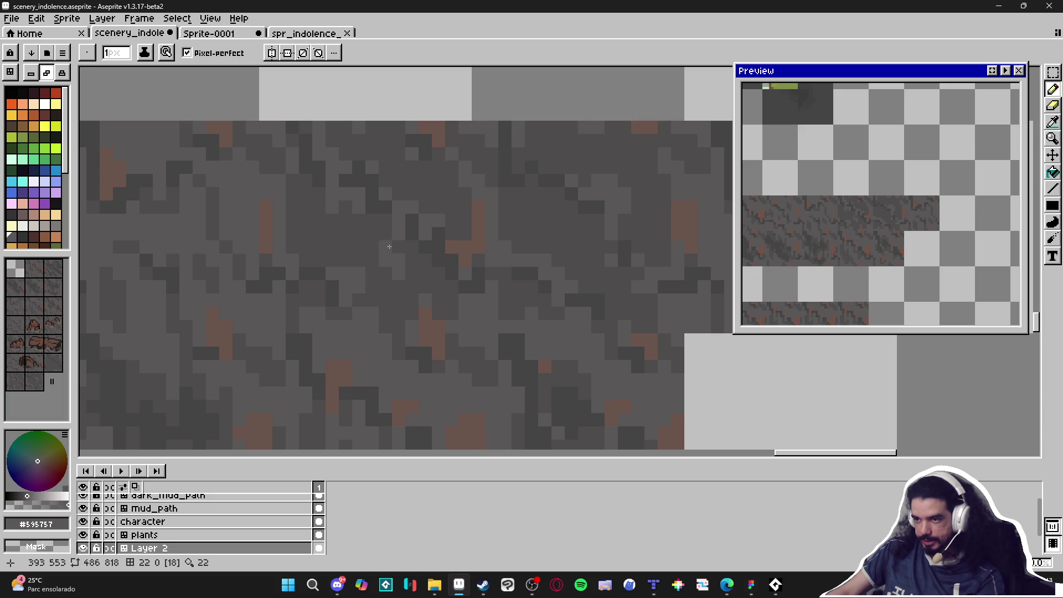
Step: Paint over the brown patch in the mud tile with sampled lighter grey
scroll(505, 288, "down", 3)
scroll(509, 282, "up", 2)
key("v")
key("b")
left_click(504, 221, "alt")
scroll(490, 212, "up", 1)
left_click(489, 213, "alt")
left_click_drag(462, 210, 468, 247)
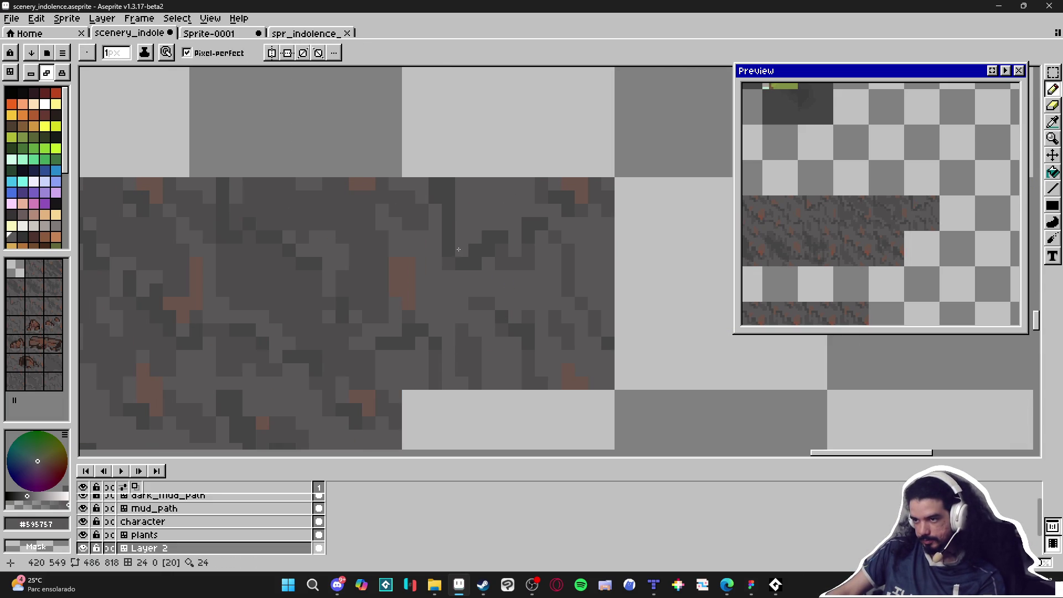
Step: Show the tile grid and draw 2px dark-grey strokes across the tile's upper part
key("ctrl+apostrophe")
key("plus")
left_click(486, 233, "alt")
left_click(488, 204)
left_click_drag(491, 205, 531, 205)
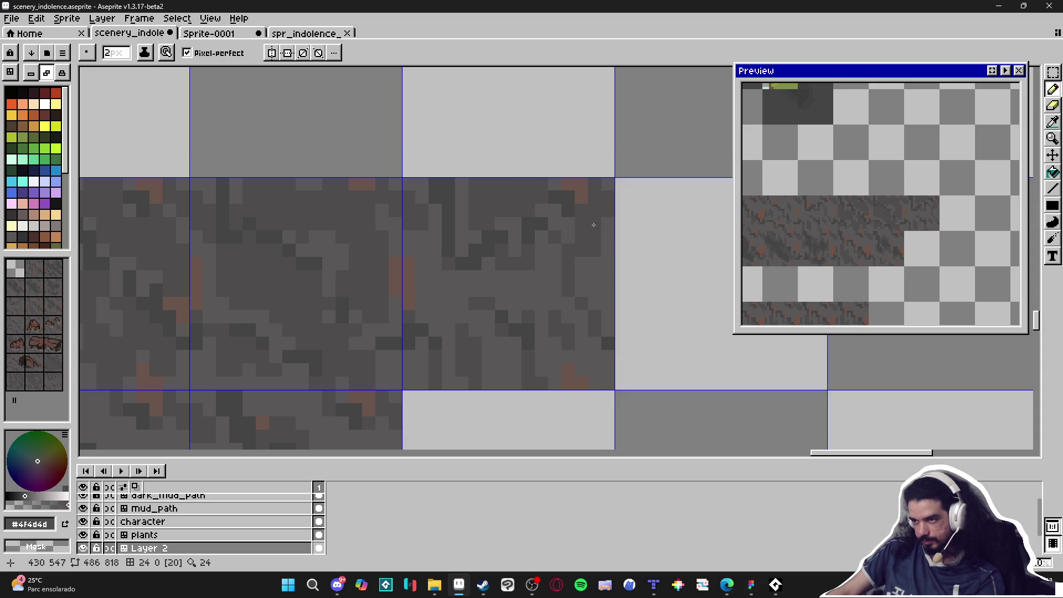
left_click_drag(590, 259, 589, 282)
Step: Add more dark-grey strokes running leftward and near the tile's bottom edge
left_click(608, 342, "alt")
key("minus")
left_click(556, 291, "alt")
key("plus")
mouse_move(535, 293)
left_mouse_down()
mouse_move(438, 285)
mouse_move(445, 312)
left_mouse_up()
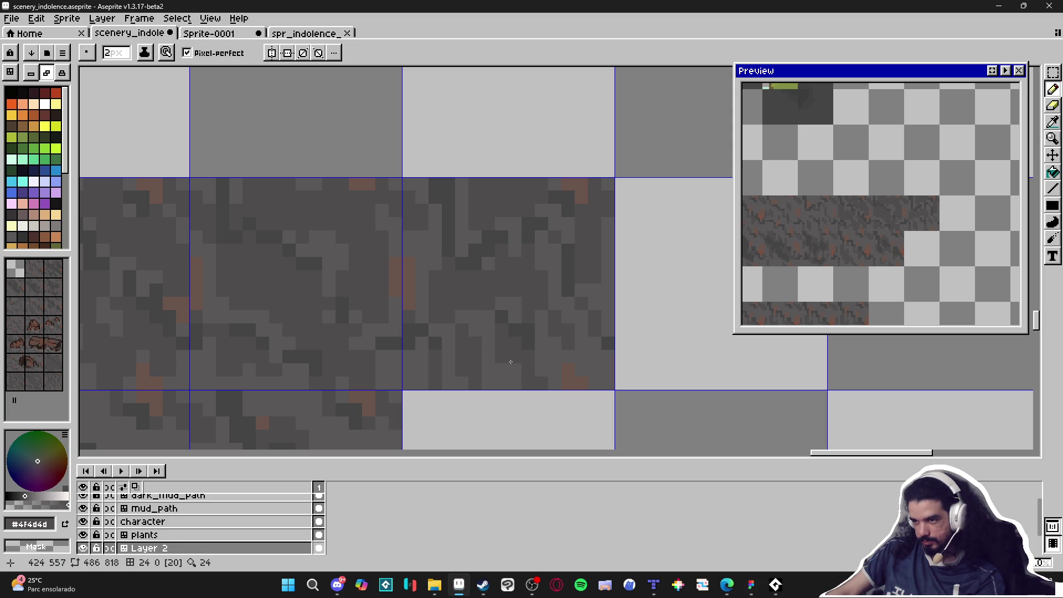
left_click_drag(510, 365, 497, 349)
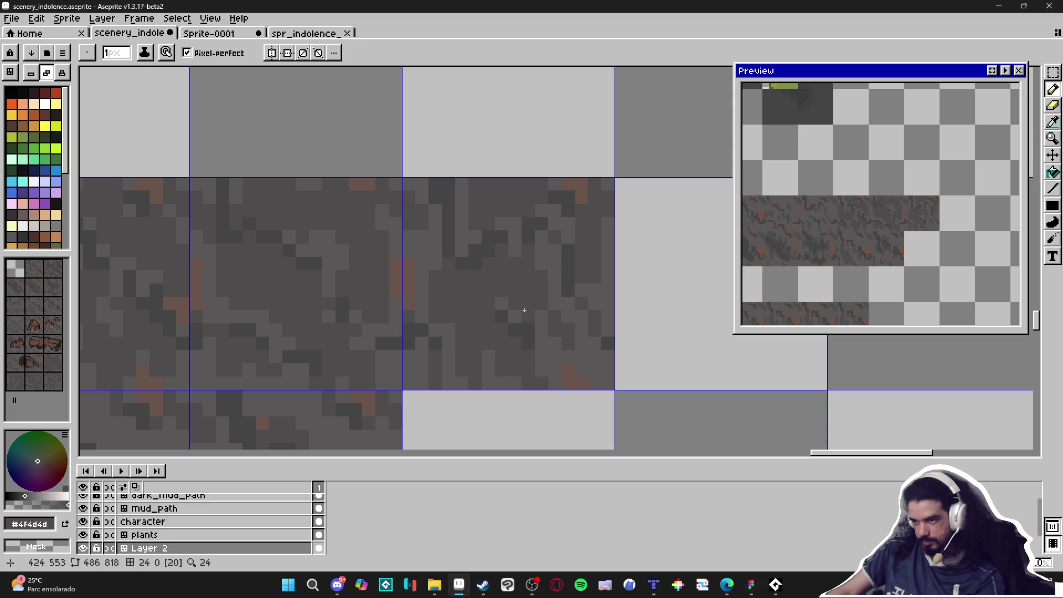
key("alt")
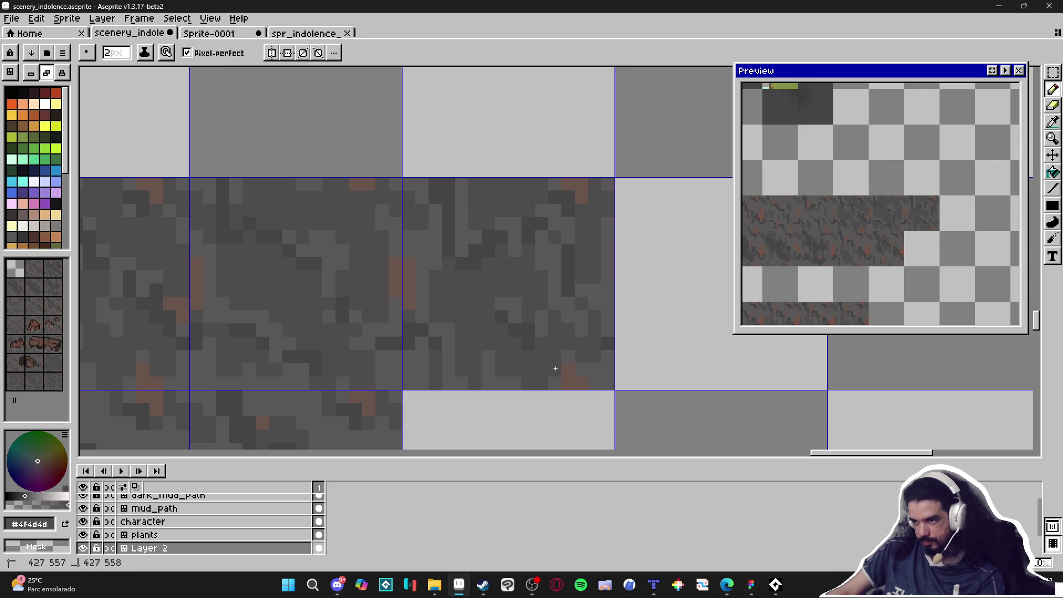
scroll(571, 353, "down", 3)
scroll(570, 353, "up", 3)
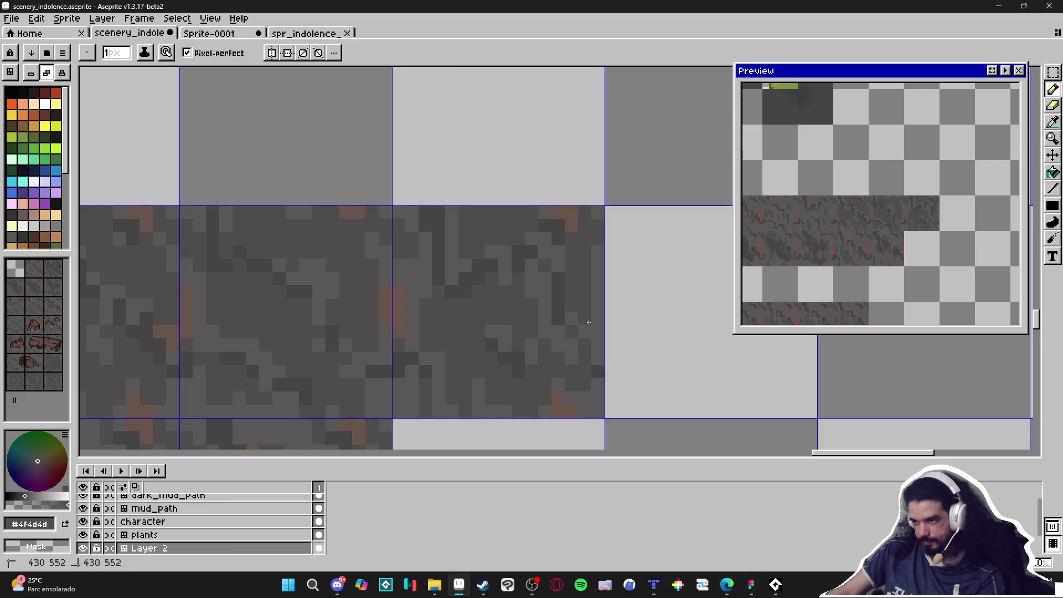
scroll(584, 365, "down", 6)
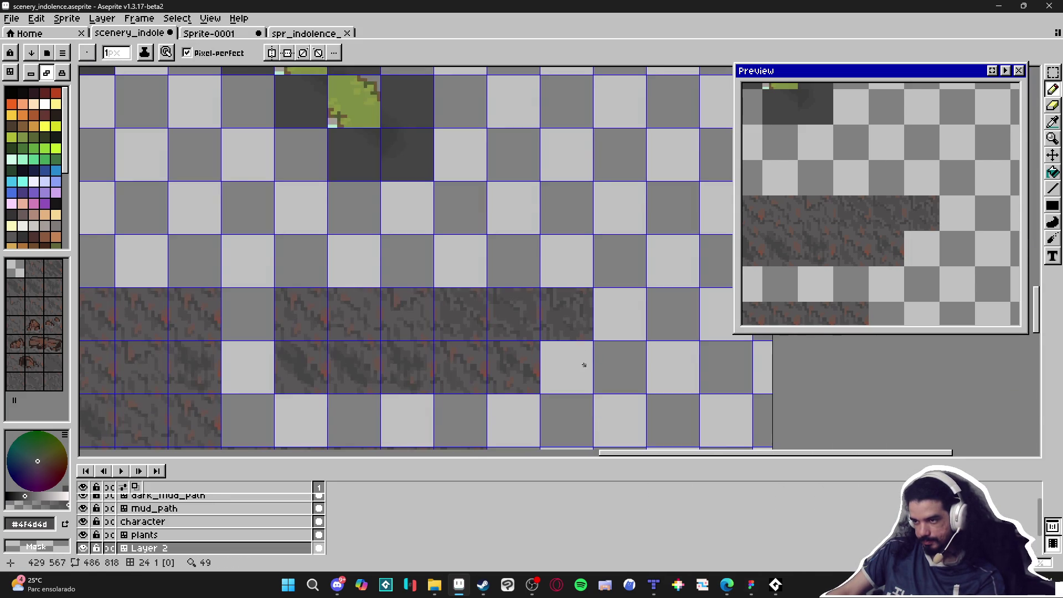
key("m")
scroll(569, 335, "up", 1)
Step: Select a 32×16 mud strip, paste it into the tileset sprite beside the branch, and save
mouse_move(449, 288)
left_mouse_down()
mouse_move(570, 335)
mouse_move(454, 291)
mouse_move(629, 327)
mouse_move(657, 352)
left_mouse_up()
key("ctrl+Tab")
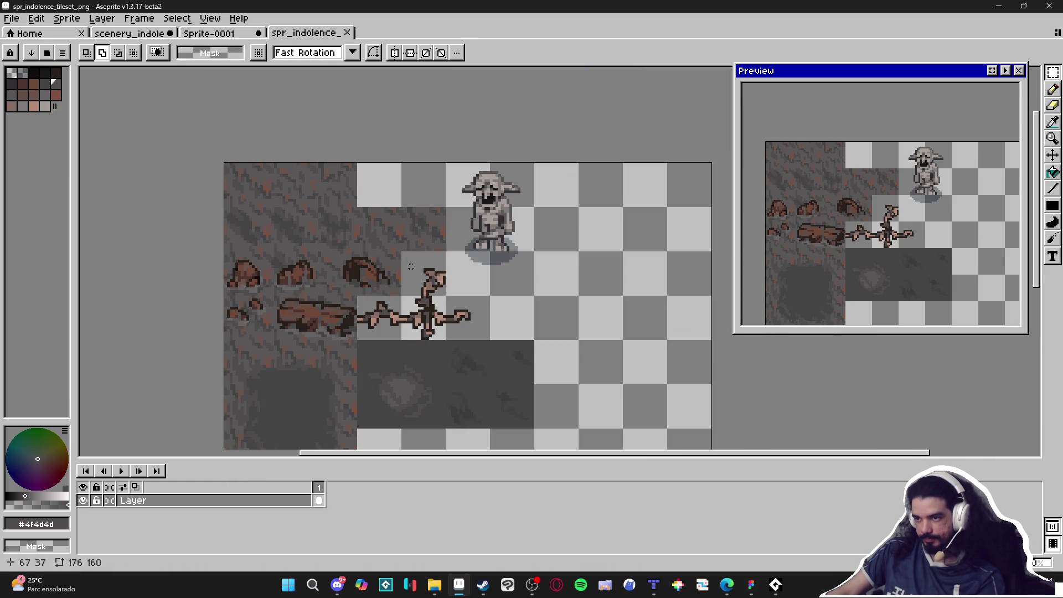
key("ctrl+v")
mouse_move(527, 280)
left_mouse_down()
mouse_move(636, 351)
mouse_move(641, 392)
left_mouse_up()
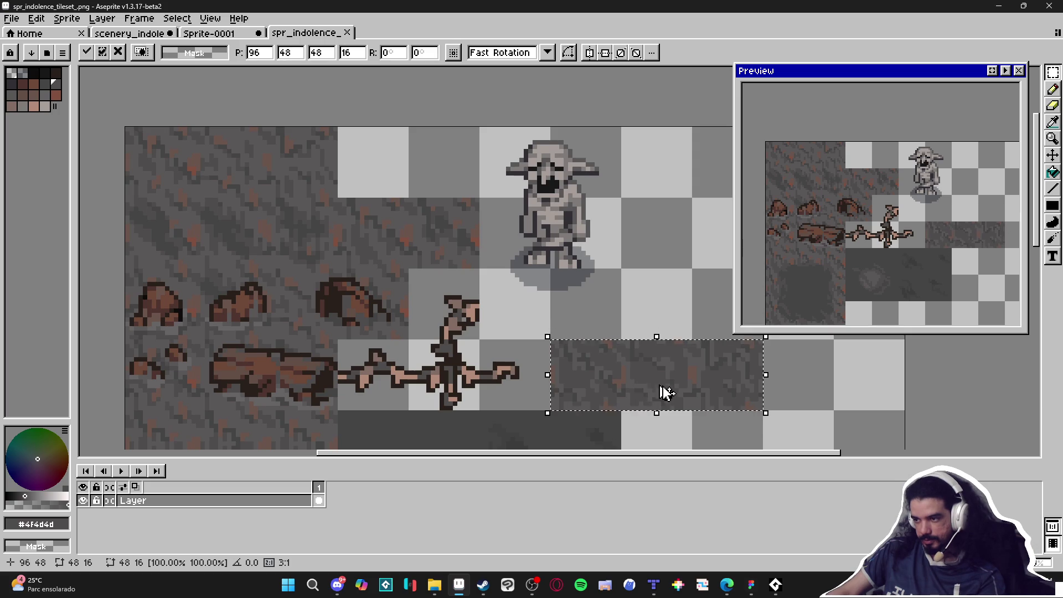
key("ctrl+s")
scroll(647, 382, "down", 2)
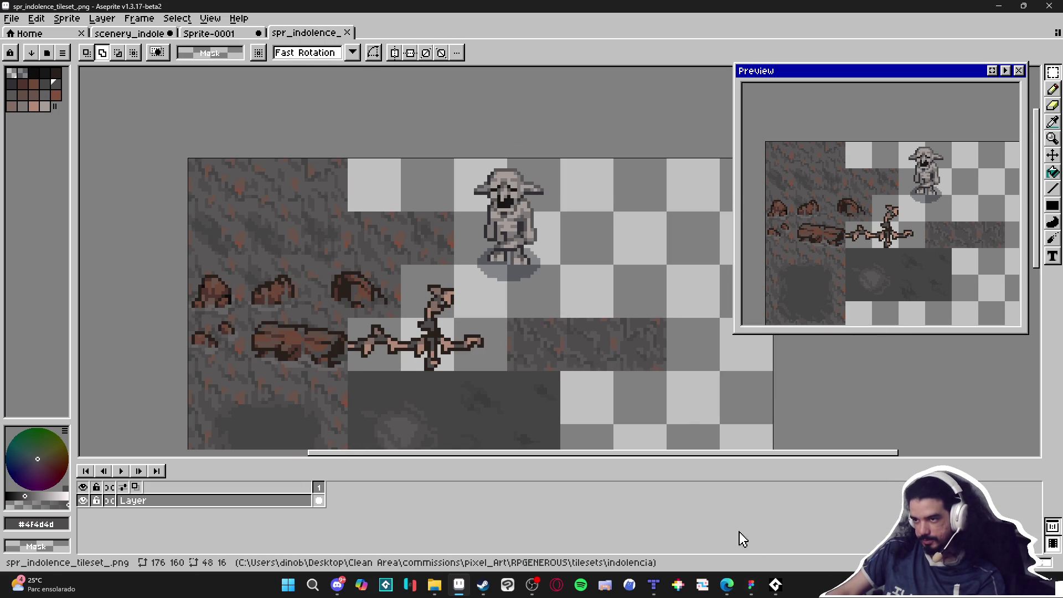
Step: Bring Tiled back to the front from the taskbar
left_click(655, 586)
left_click(656, 586)
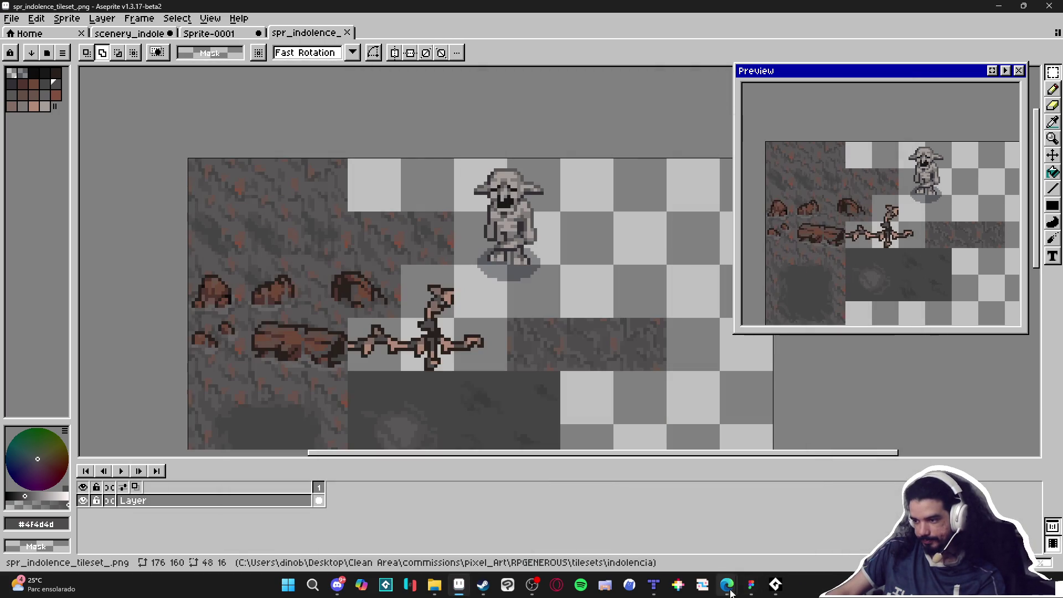
left_click(656, 587)
Step: Stamp the three new mud tiles onto the map's ground, save, and paint one more tile
scroll(1048, 485, "down", 2)
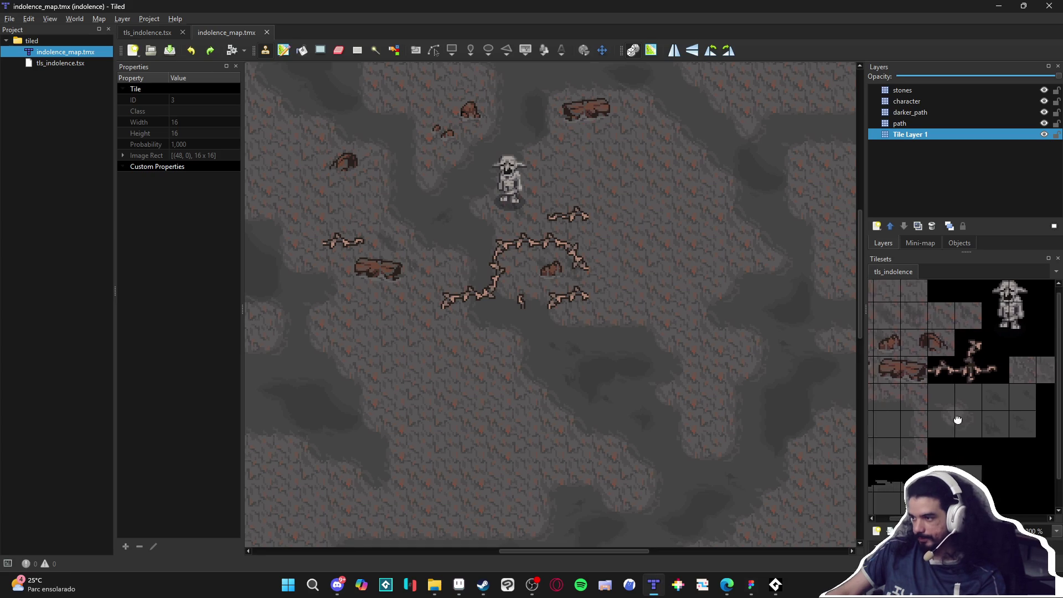
left_click_drag(1006, 364, 948, 357)
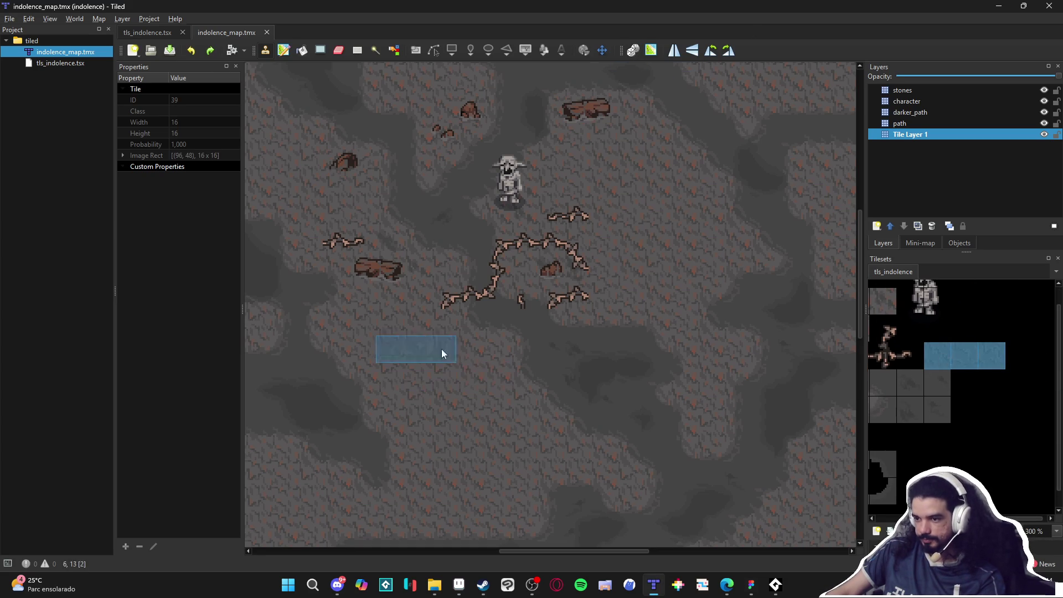
left_click(437, 376)
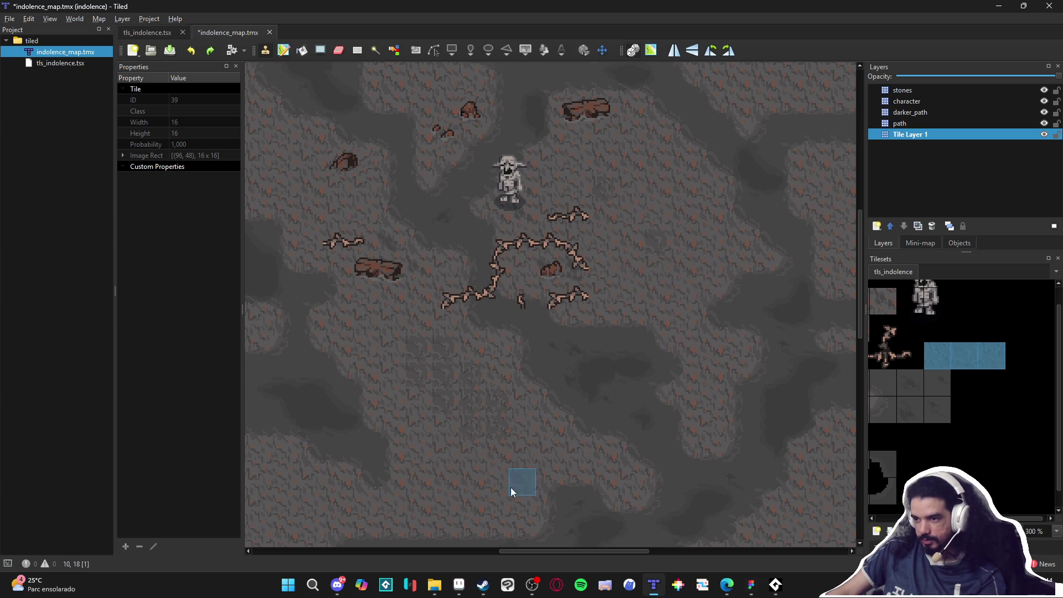
key("ctrl+s")
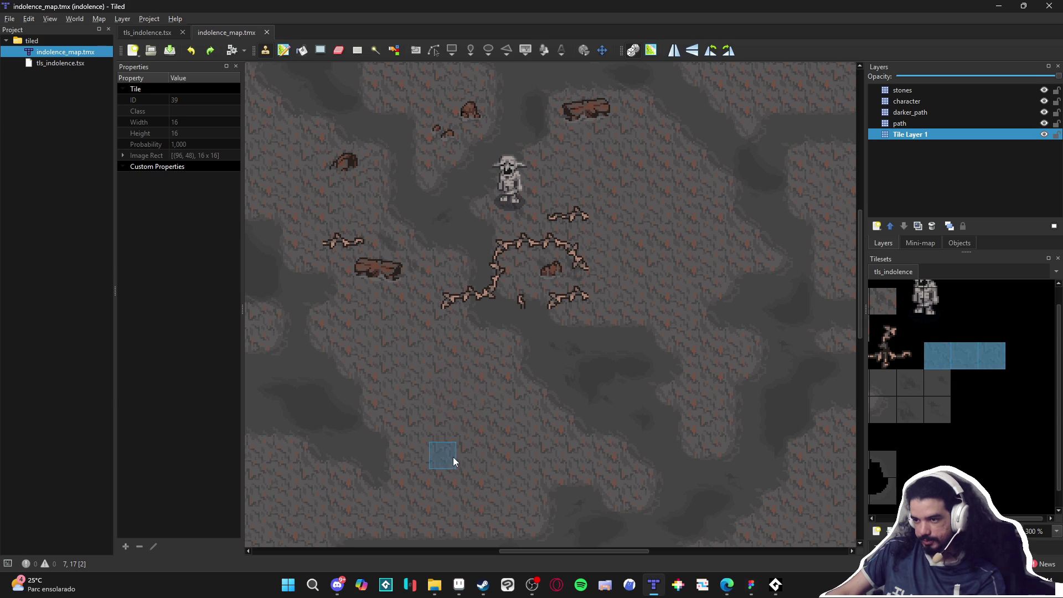
left_click(416, 349)
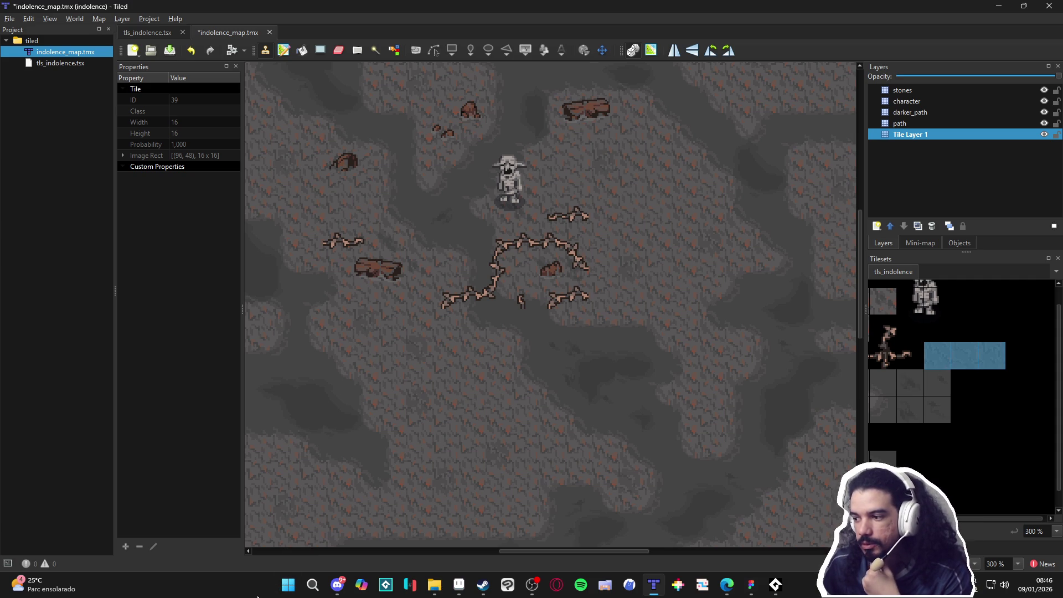
Step: Choose another single mud tile, save indolence_map.tmx, and return to Aseprite
left_click(910, 410)
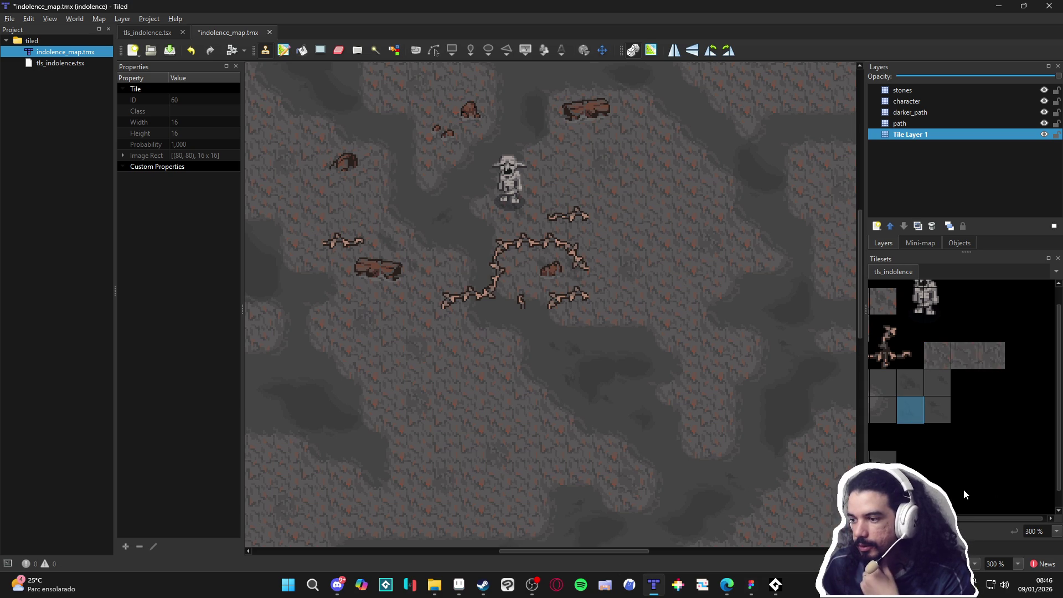
key("ctrl+s")
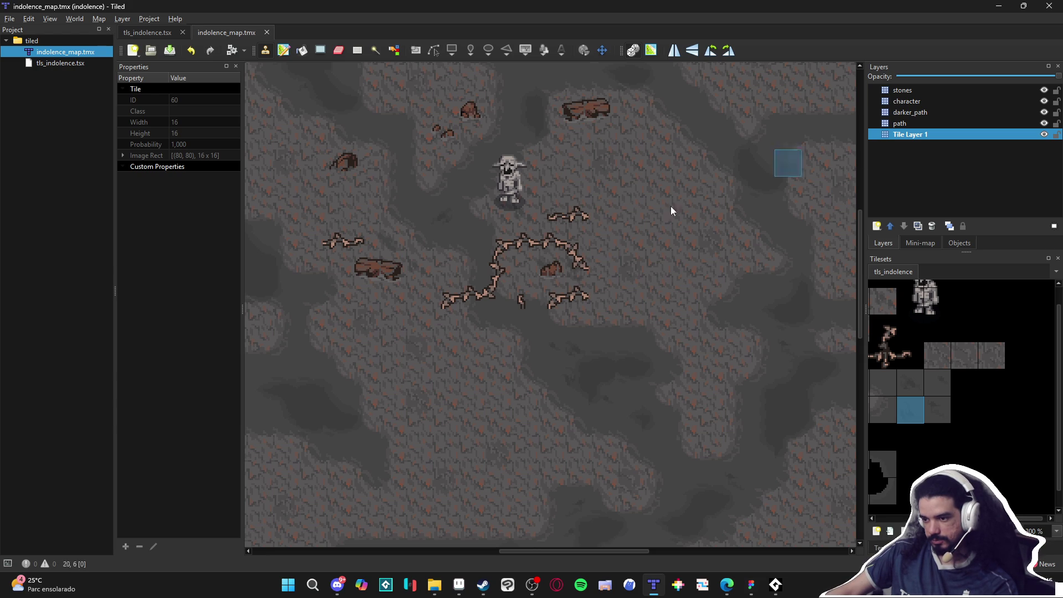
left_click(459, 585)
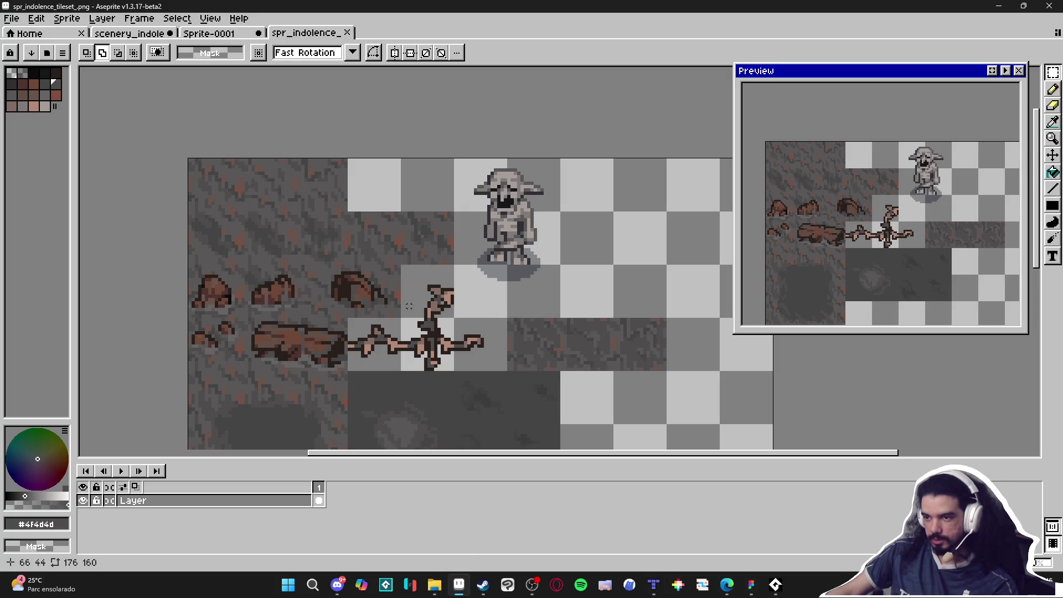
Step: Switch to the scenery_indolence document
scroll(412, 307, "down", 5)
left_click(210, 34)
left_click(145, 34)
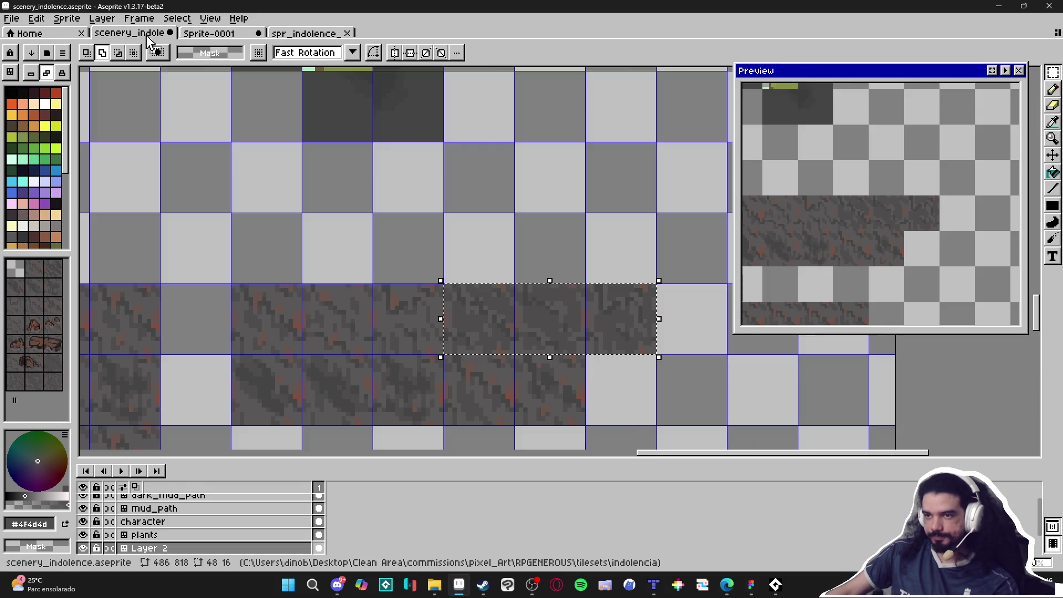
scroll(222, 257, "down", 5)
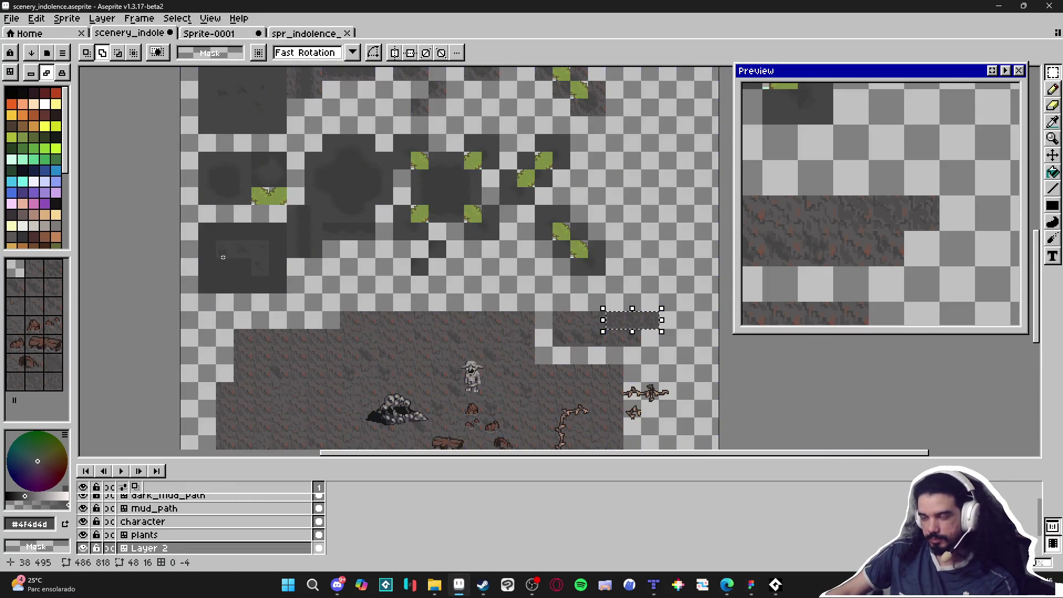
scroll(222, 257, "up", 3)
Step: Sample a colour from the canvas with the eyedropper and return to the pencil
key("b")
scroll(432, 311, "down", 3)
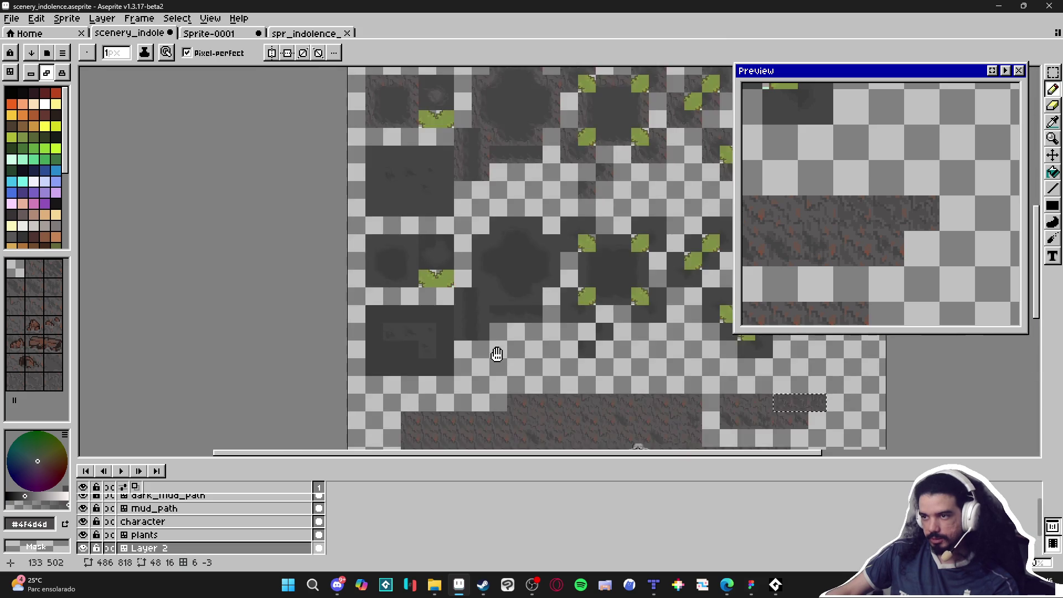
scroll(481, 315, "up", 5)
key("i")
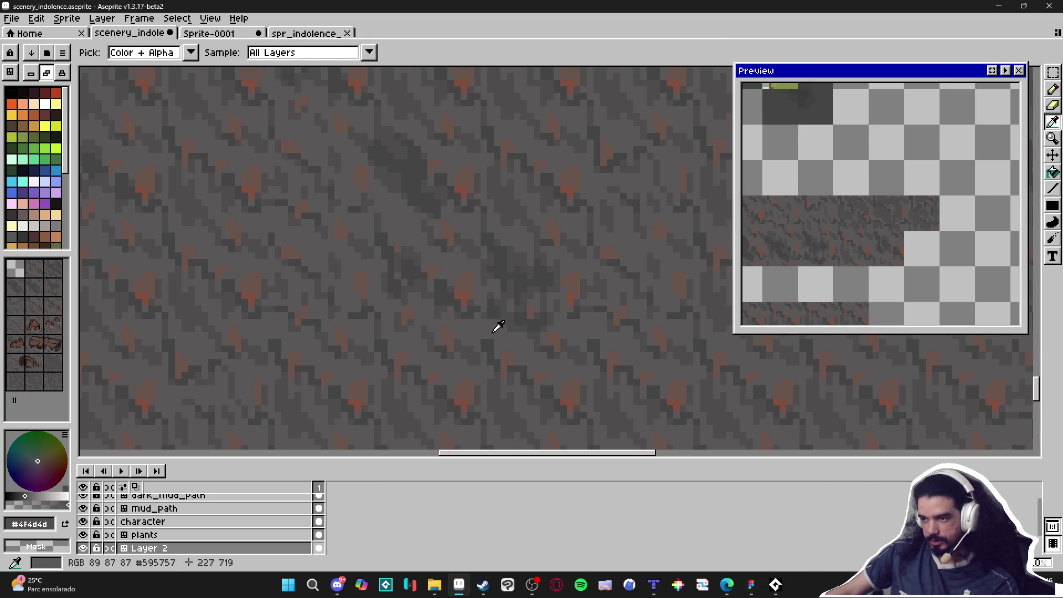
scroll(498, 310, "down", 3)
key("b")
scroll(484, 271, "up", 2)
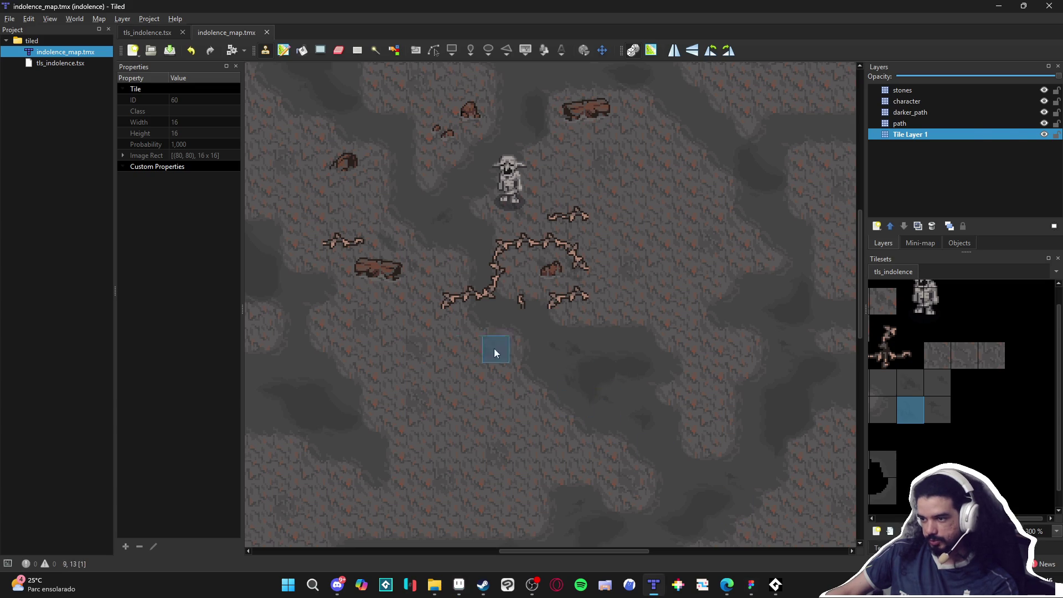
scroll(379, 286, "down", 3)
scroll(358, 265, "up", 4)
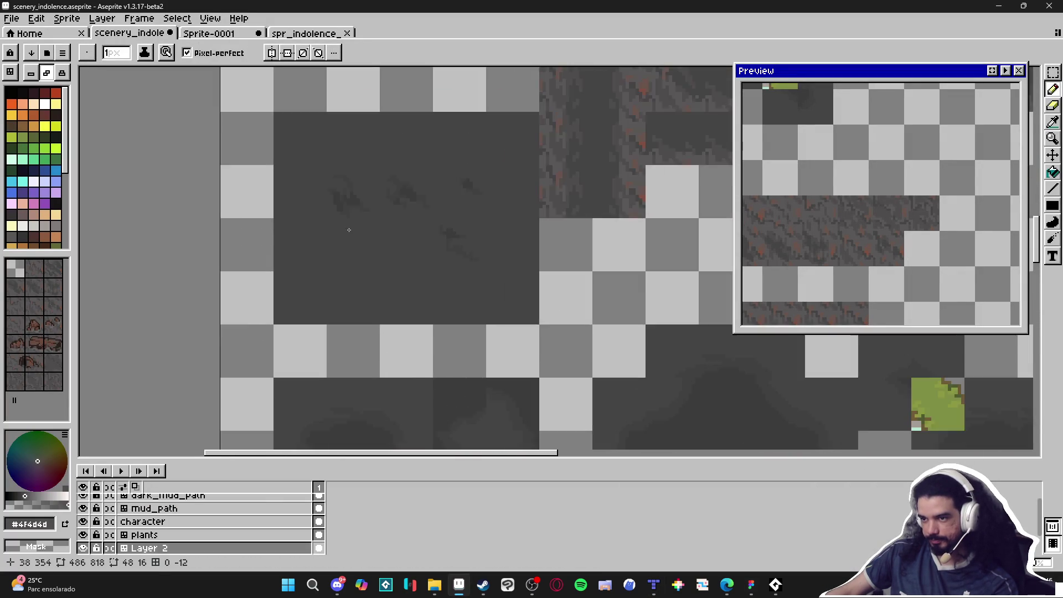
scroll(358, 265, "down", 3)
scroll(360, 285, "up", 2)
Step: Make dark_mud_path the active layer and set the pencil brush to 2px
key("v")
left_click(377, 295, "ctrl")
key("b")
scroll(349, 305, "up", 3)
scroll(349, 305, "down", 2)
key("ctrl+apostrophe")
scroll(348, 305, "up", 3)
scroll(330, 299, "down", 2)
key("plus")
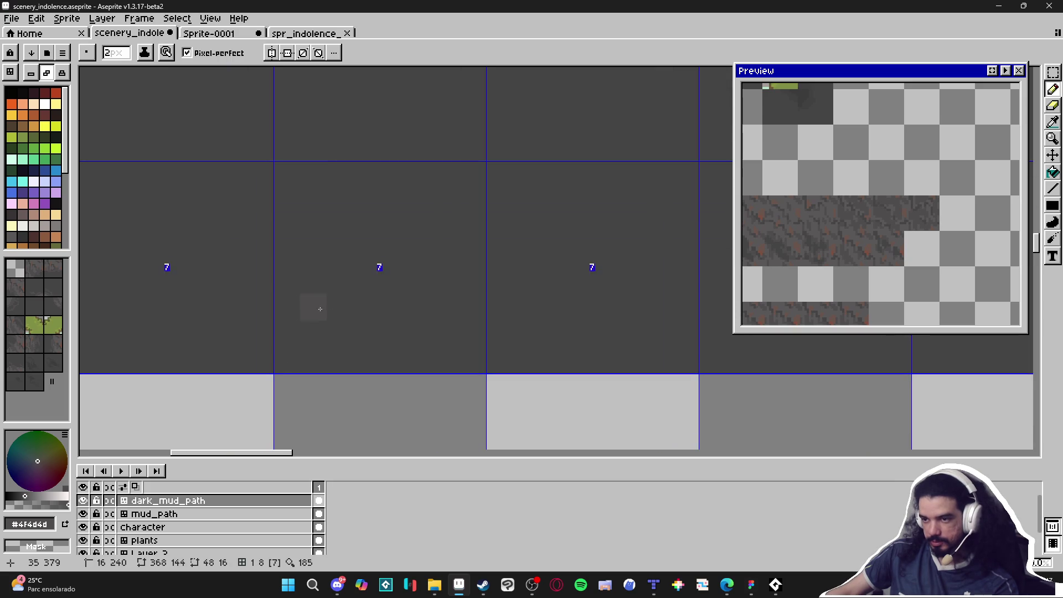
Step: Paint a light pebble blob on the dark mud, extend it upward, and enlarge a smaller pebble
mouse_move(312, 268)
left_mouse_down()
mouse_move(353, 306)
mouse_move(366, 295)
left_mouse_up()
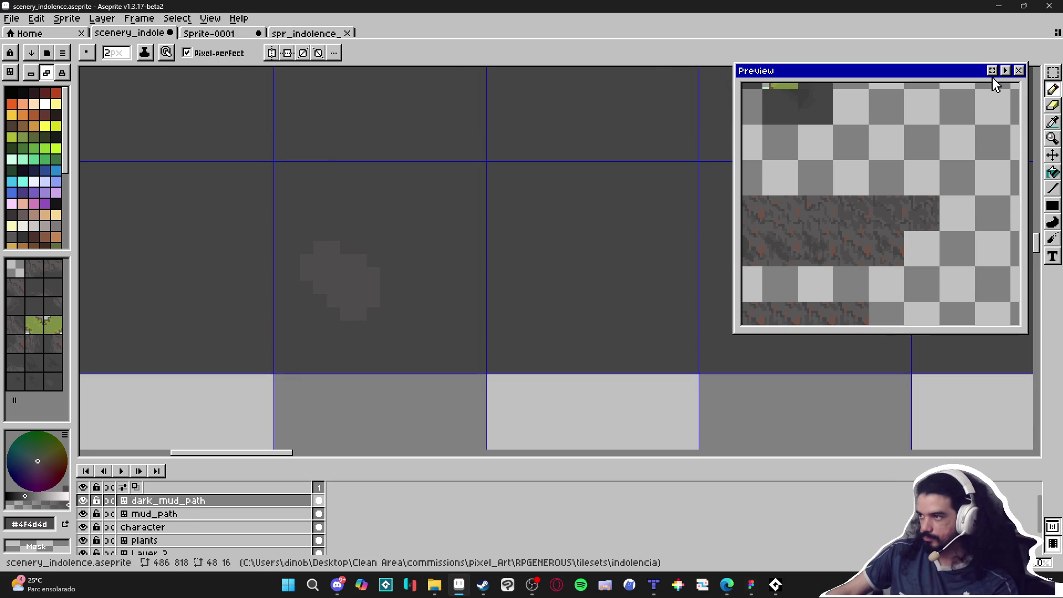
left_click(992, 72)
scroll(889, 207, "up", 3)
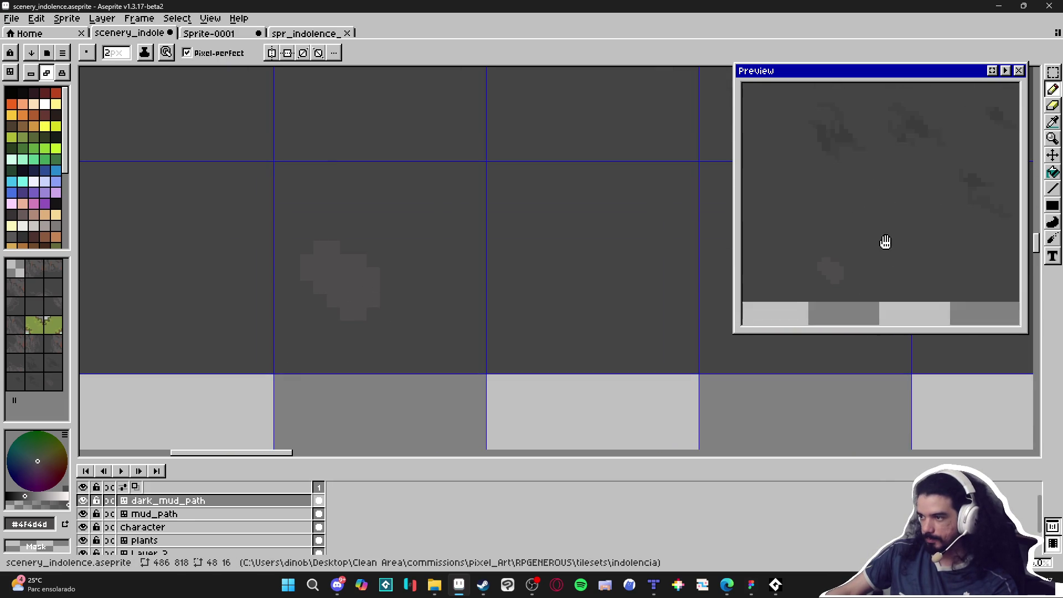
left_click_drag(346, 250, 339, 230)
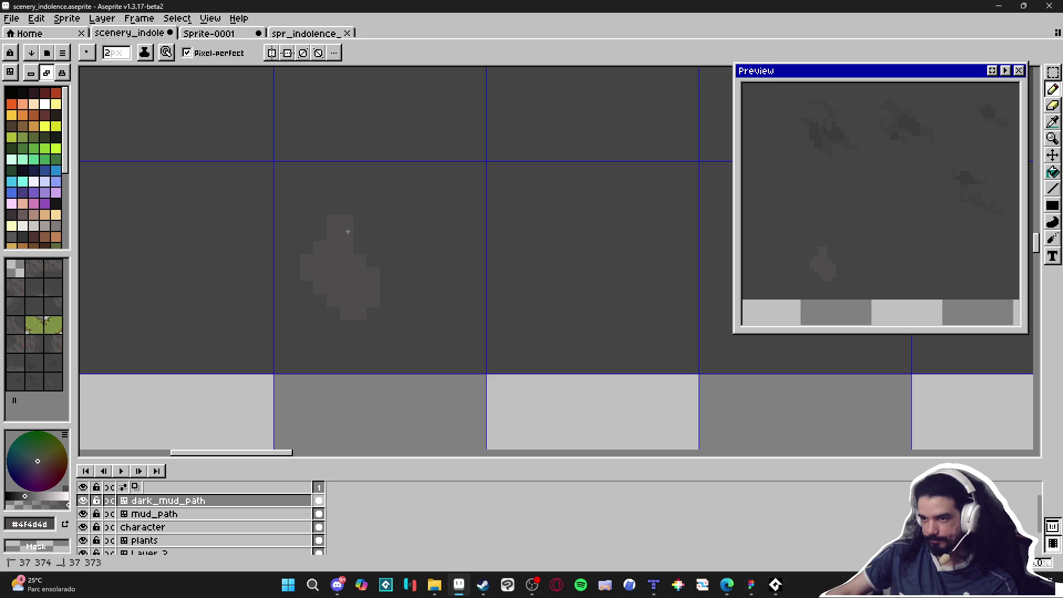
mouse_move(426, 314)
left_mouse_down()
mouse_move(431, 346)
mouse_move(451, 339)
mouse_move(445, 321)
left_mouse_up()
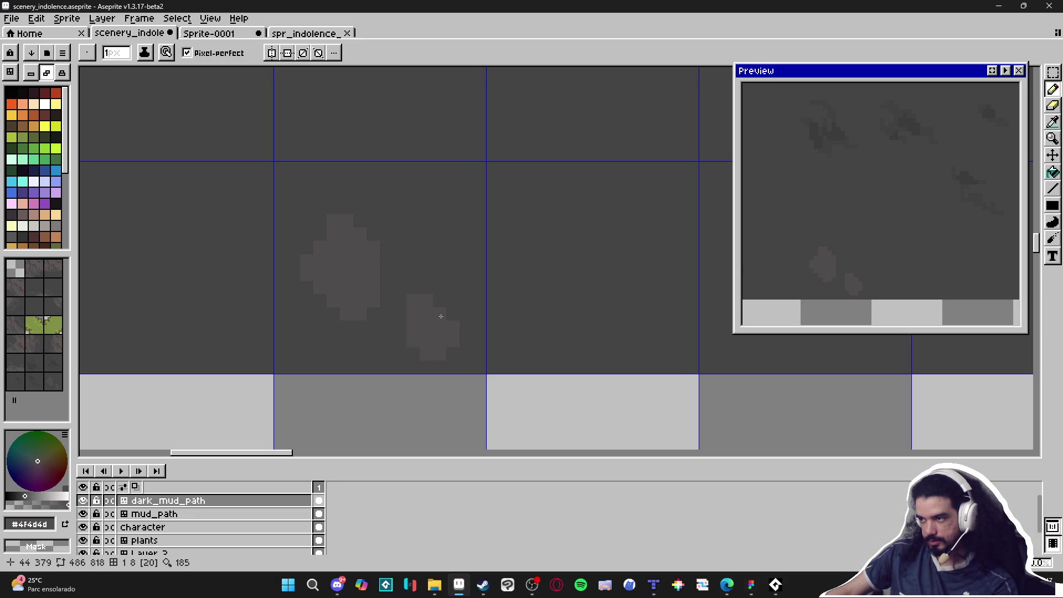
scroll(441, 316, "down", 3)
scroll(438, 304, "up", 2)
Step: Add more small pebbles with 2–3px brushes, a diagonal streak and single-pixel details
key("plus")
left_click_drag(427, 284, 443, 273)
key("plus")
key("plus")
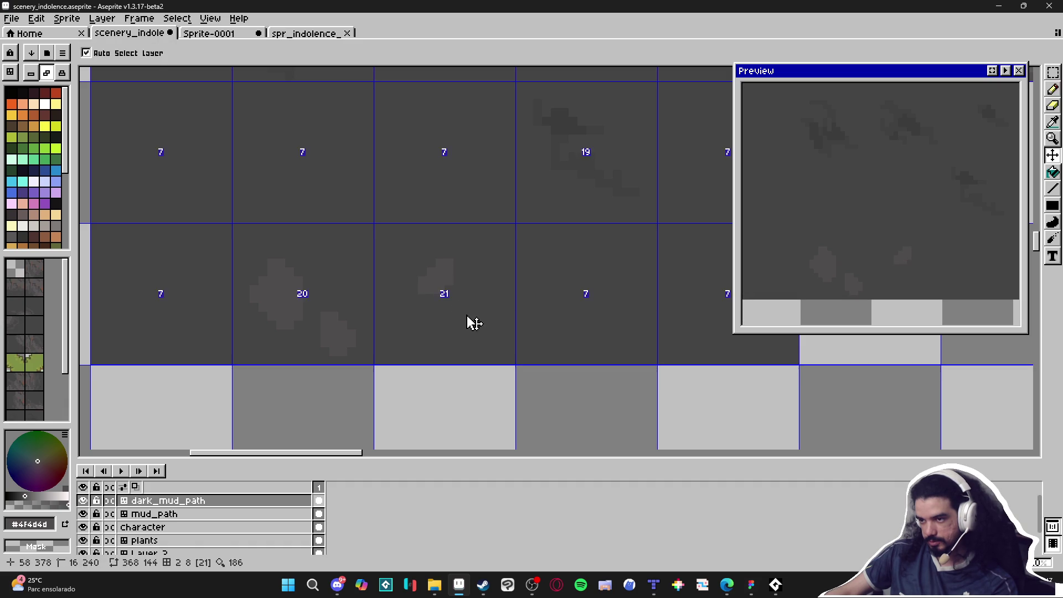
left_click(458, 316)
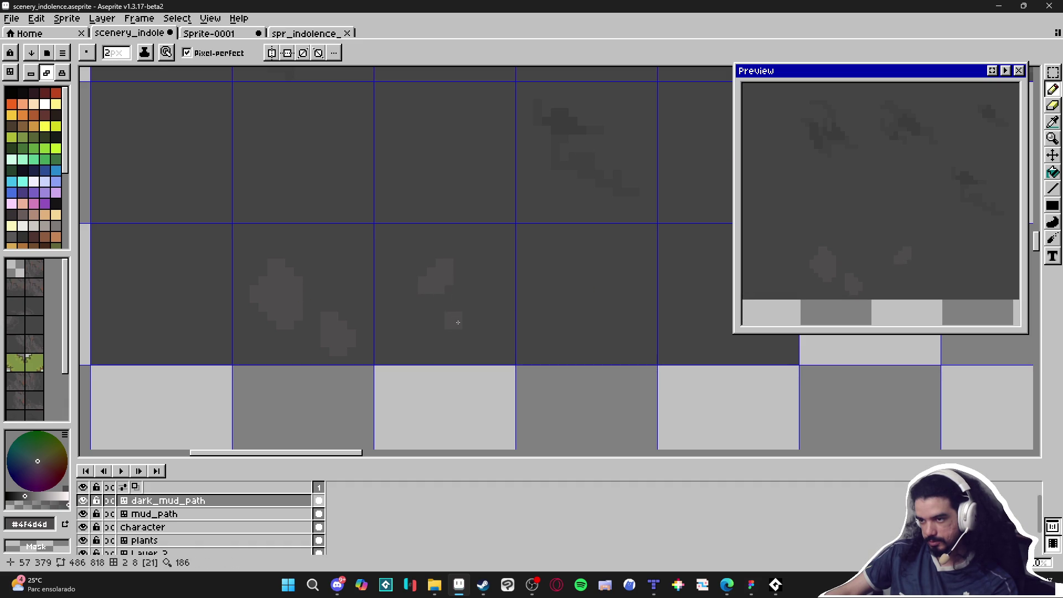
key("minus")
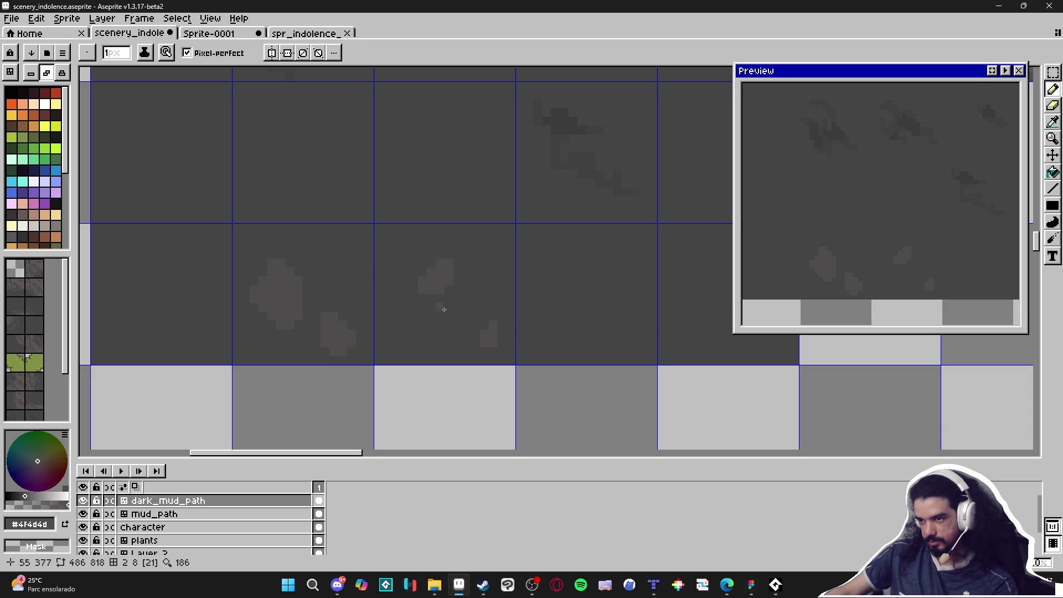
left_click_drag(461, 258, 467, 245)
scroll(471, 280, "down", 2)
scroll(502, 309, "up", 2)
left_click(501, 309)
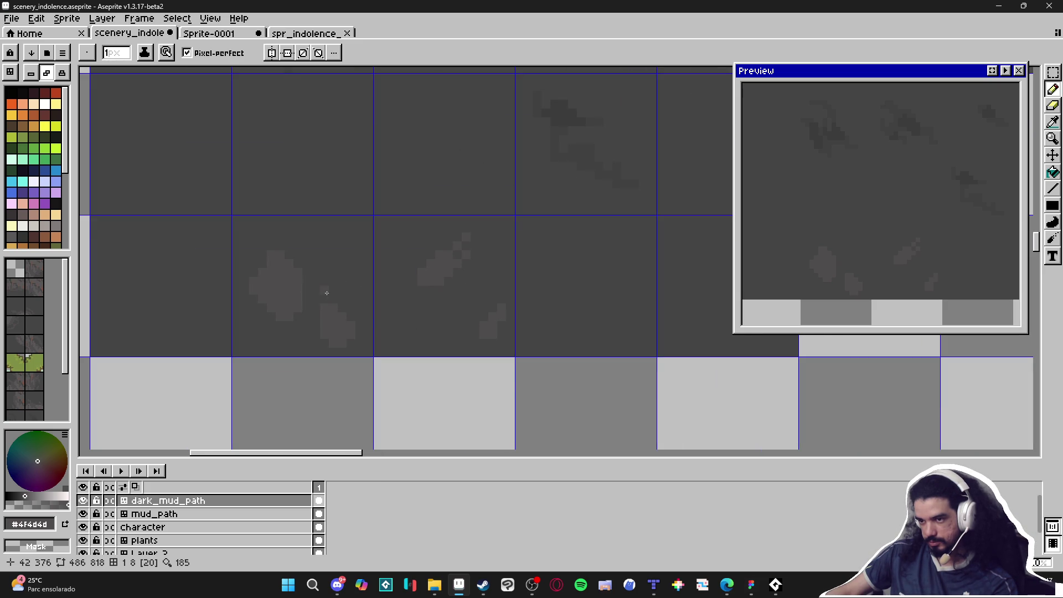
left_click(349, 308)
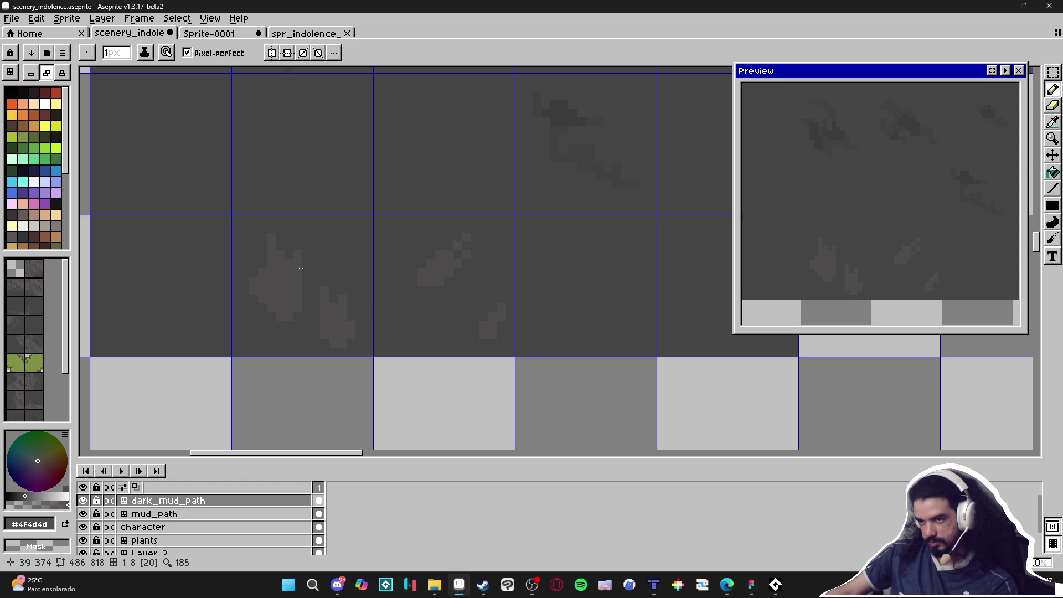
scroll(279, 341, "down", 4)
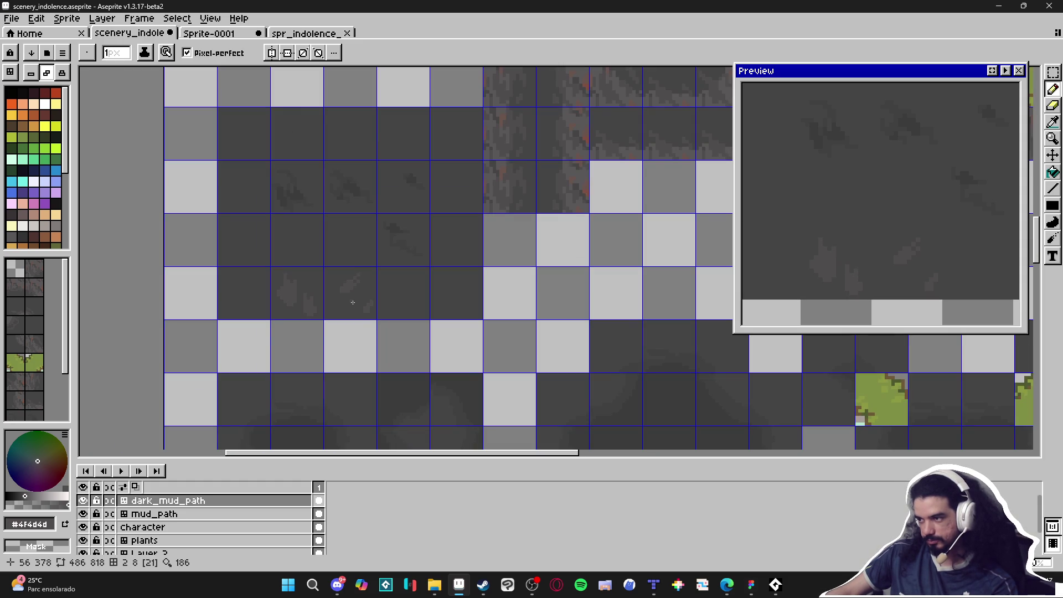
Step: Check the tile layout, then draw another pebble inside a dark mud tile and extend it
key("v")
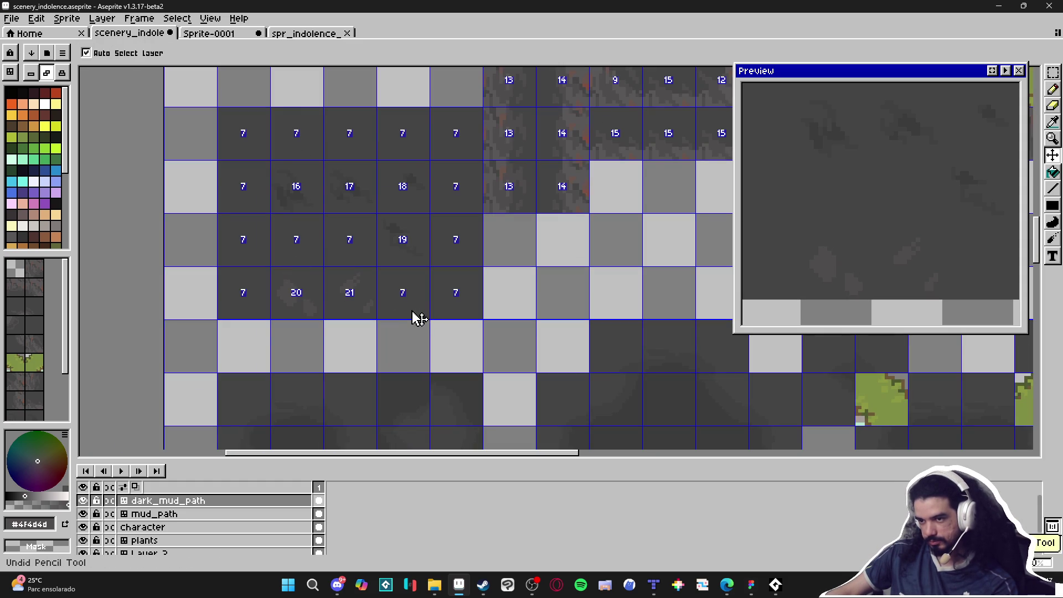
key("b")
scroll(383, 275, "up", 4)
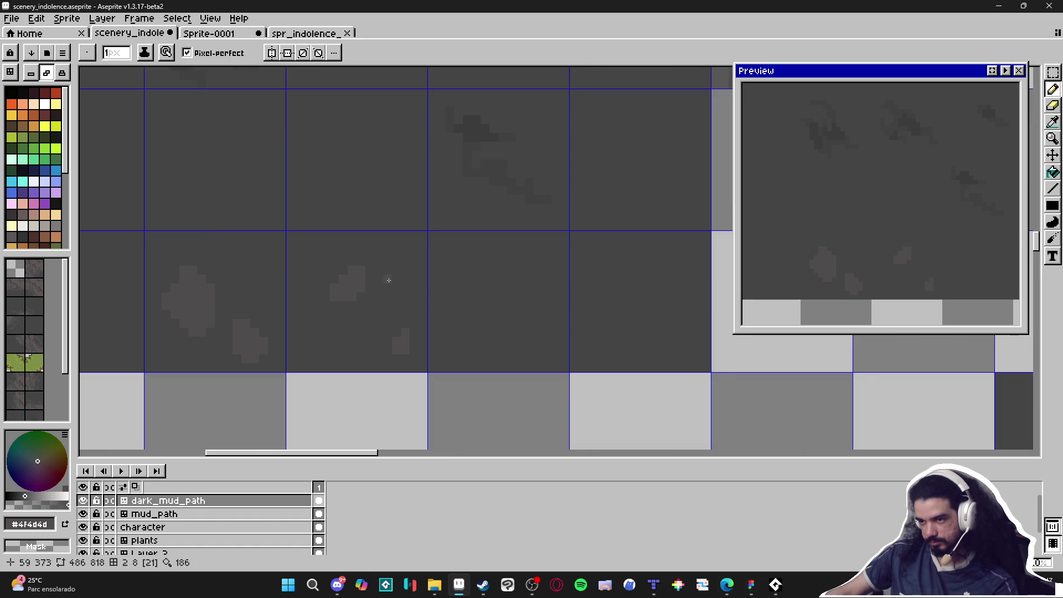
scroll(393, 298, "down", 3)
scroll(394, 320, "up", 2)
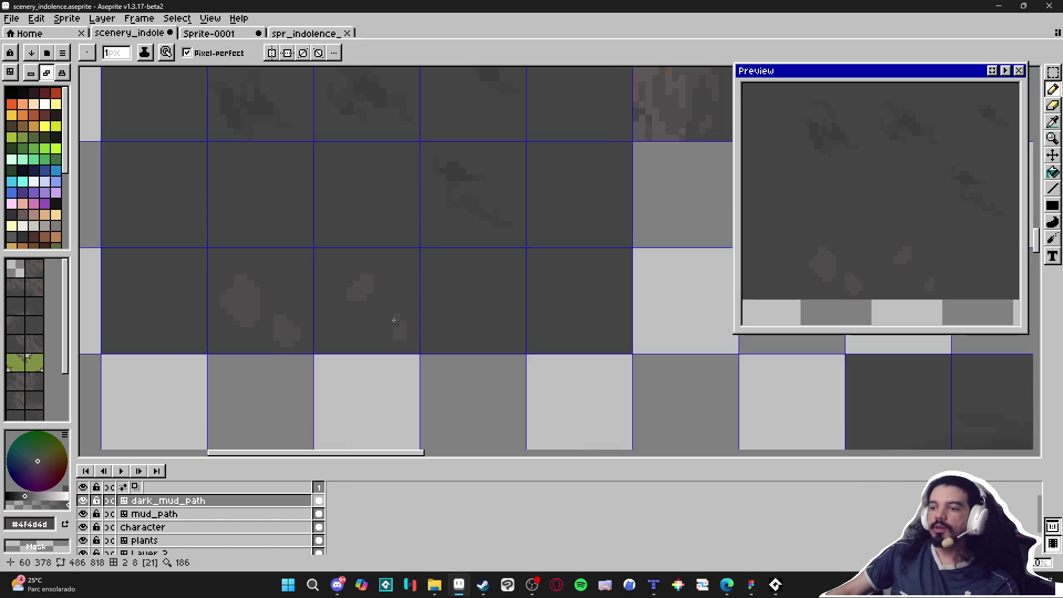
scroll(412, 315, "down", 2)
scroll(426, 293, "up", 3)
scroll(427, 291, "up", 1, "ctrl+alt")
mouse_move(427, 291)
left_mouse_down()
mouse_move(418, 325)
mouse_move(430, 311)
mouse_move(446, 349)
mouse_move(475, 351)
left_mouse_up()
key("minus")
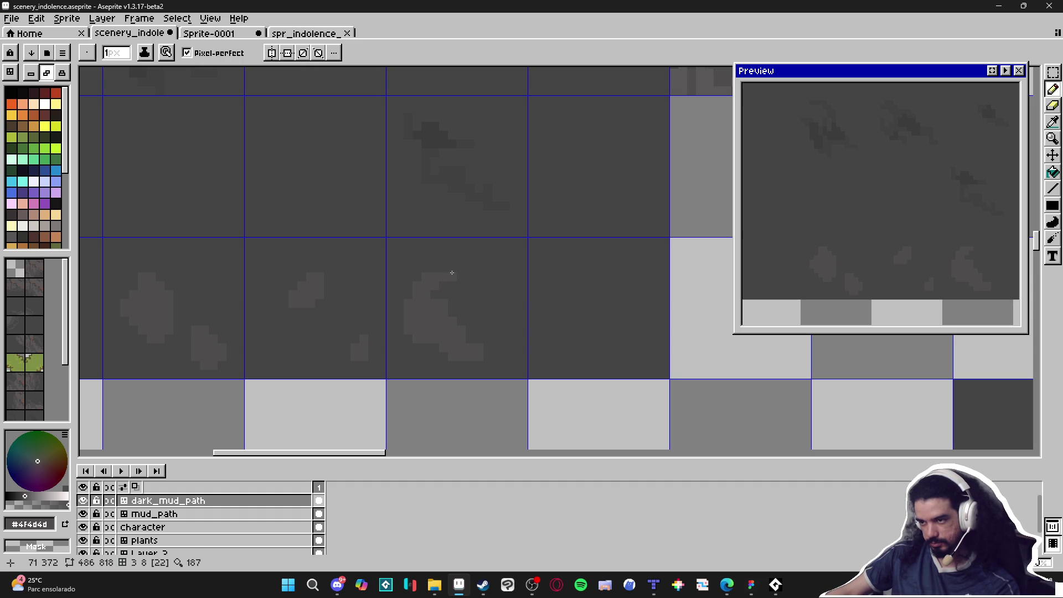
scroll(575, 324, "up", 1)
mouse_move(584, 296)
left_mouse_down()
mouse_move(570, 288)
mouse_move(587, 275)
left_mouse_up()
scroll(587, 279, "down", 5)
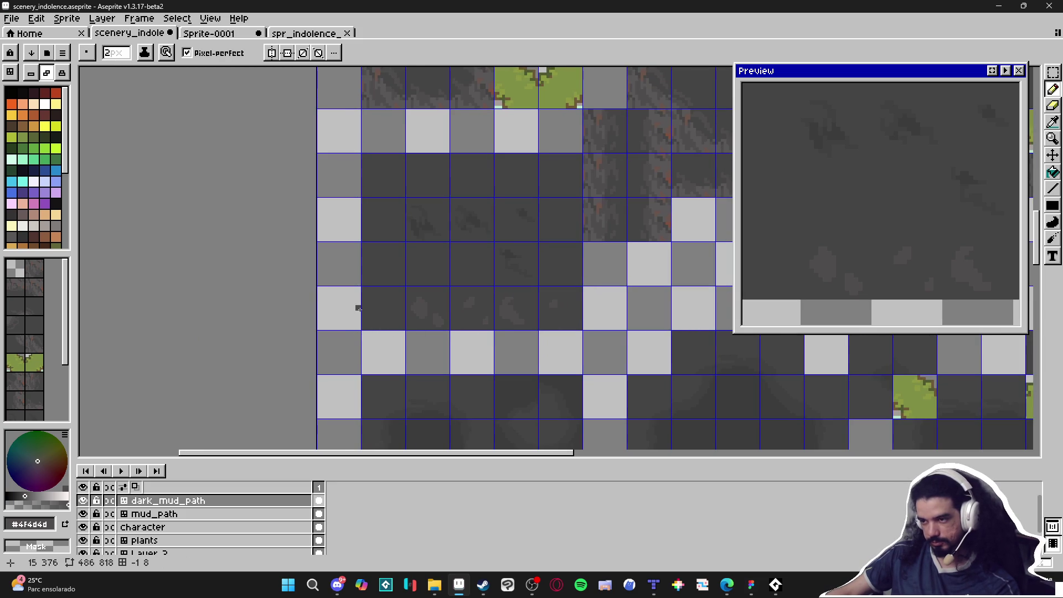
scroll(503, 320, "up", 1)
Step: Copy the row of four pebble tiles and paste them into the tileset image at 48,96
key("m")
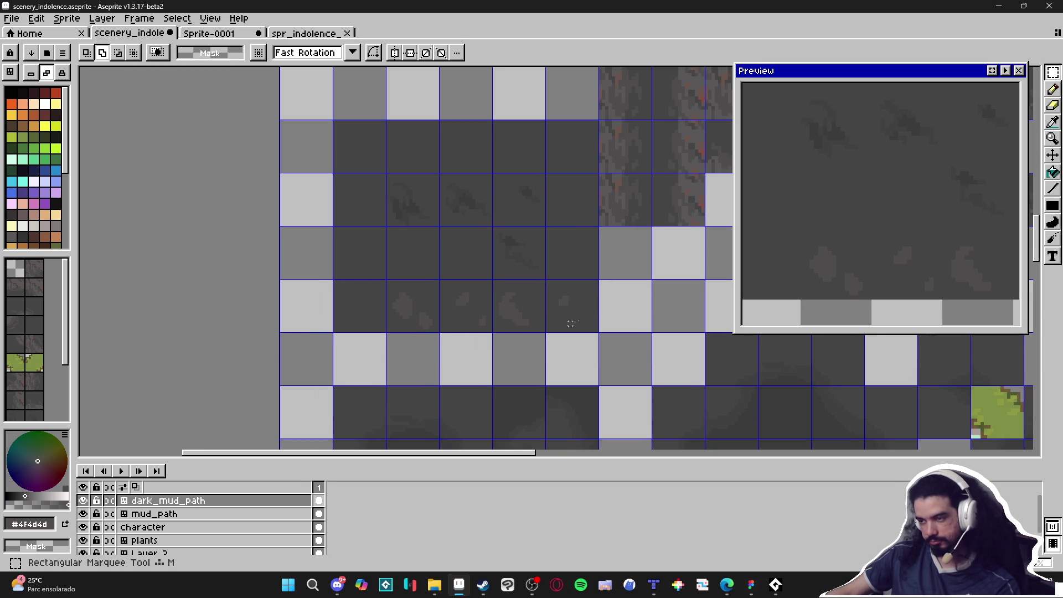
left_click_drag(558, 299, 391, 305)
left_click(307, 33)
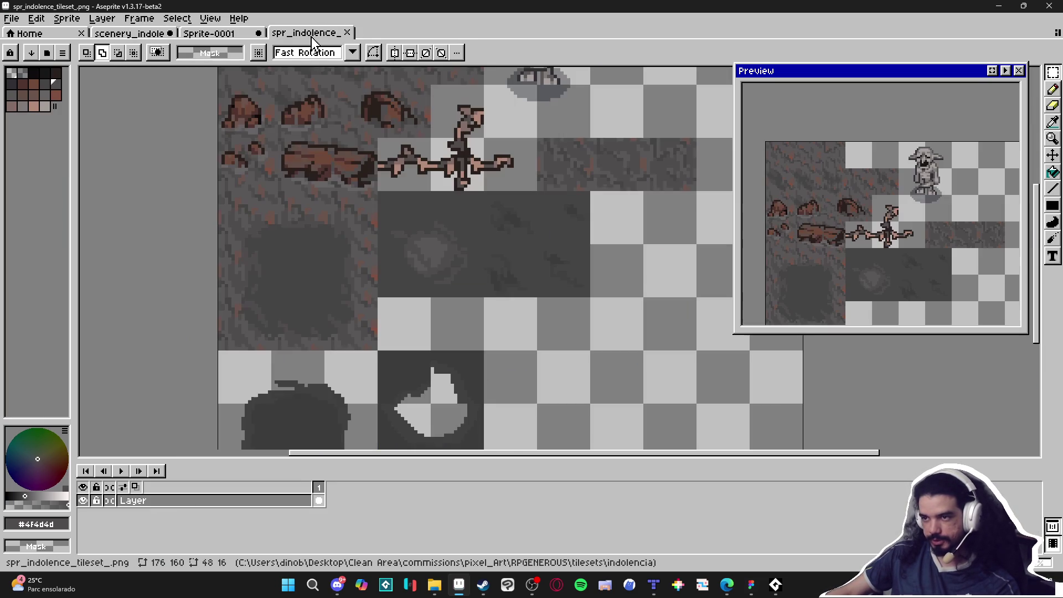
scroll(436, 309, "up", 1)
key("ctrl+v")
mouse_move(529, 297)
left_mouse_down()
mouse_move(536, 338)
mouse_move(530, 323)
left_mouse_up()
key("Return")
Step: Replace the pasted tiles' grey #454444 background with transparency
key("w")
left_click(573, 354)
key("ctrl+d")
key("m")
left_click_drag(401, 333, 586, 352)
key("Escape")
mouse_move(391, 331)
left_mouse_down()
mouse_move(703, 333)
mouse_move(637, 340)
left_mouse_up()
left_click(662, 334, "alt")
key("shift+r")
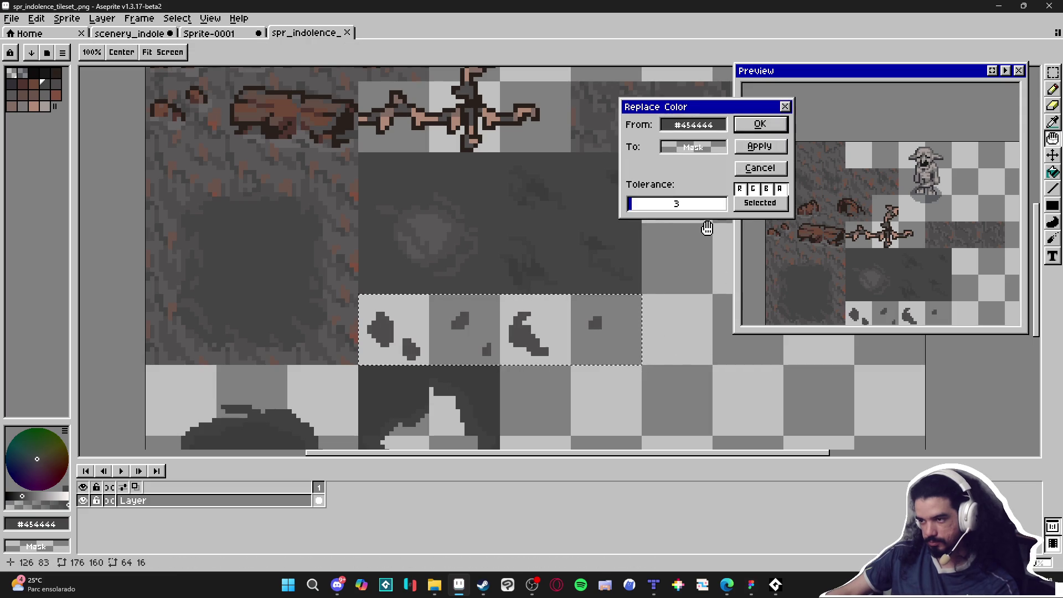
left_click(760, 125)
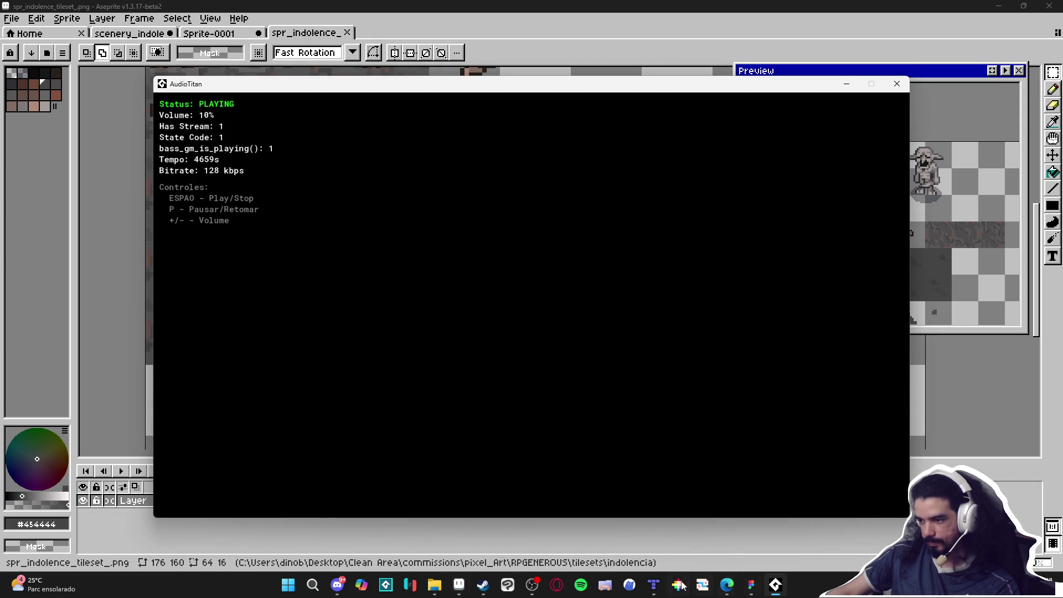
left_click(654, 585)
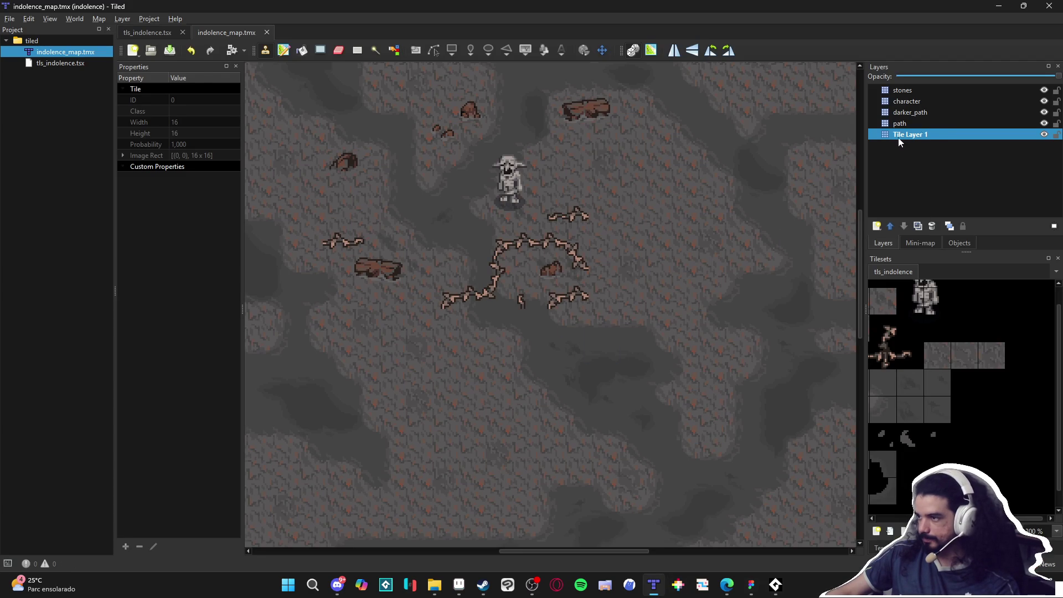
Step: Select the path layer in Tiled's Layers panel
left_click(906, 123)
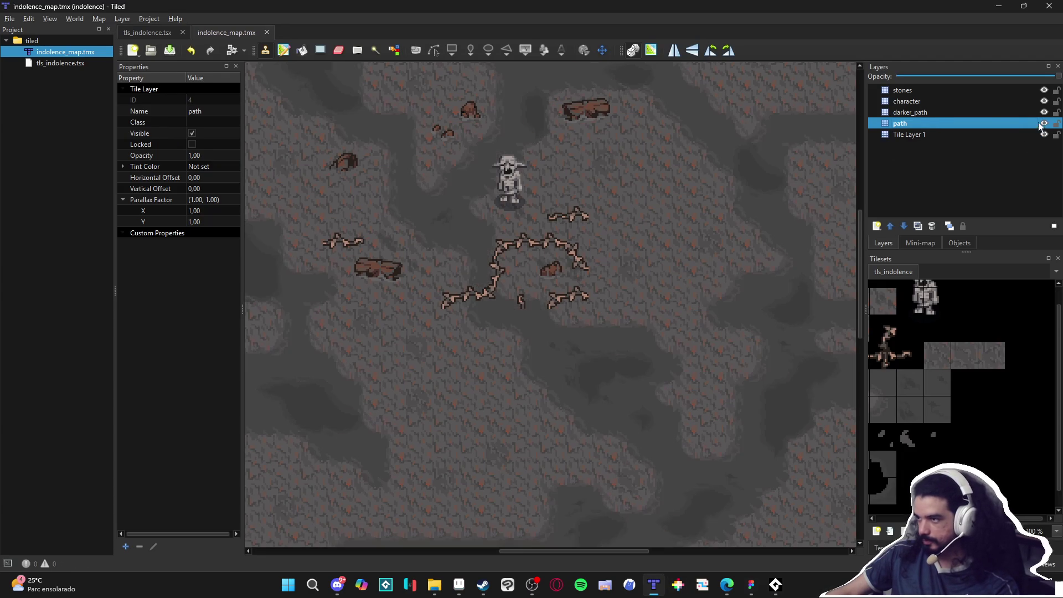
left_click(1004, 113)
left_click(1004, 103)
left_click(986, 113)
left_click(979, 123)
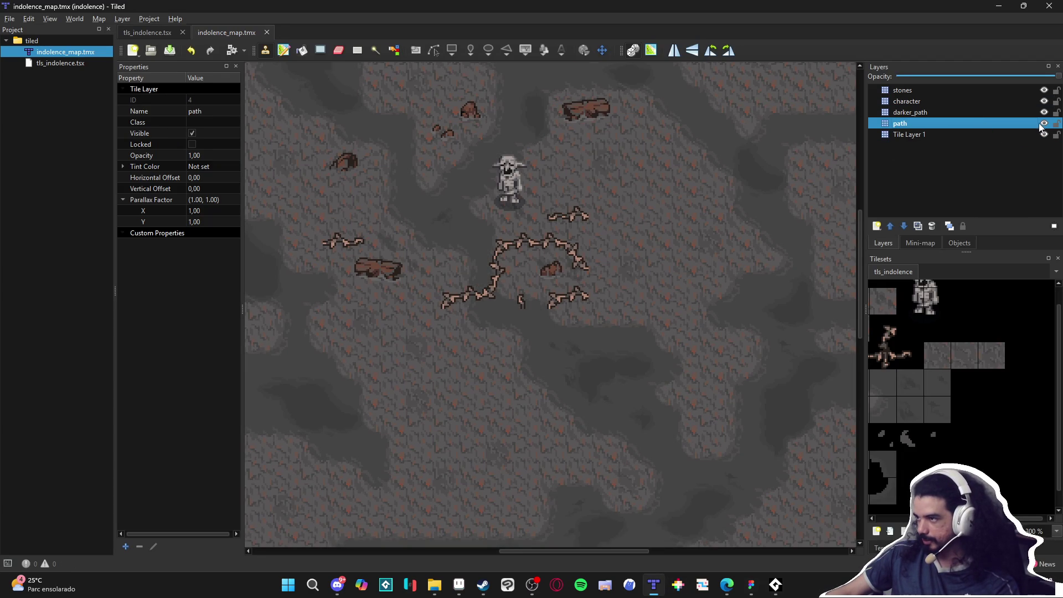
Step: Add a tile layer named path_decorations above path, save, and select the four pebble tiles
left_click(876, 227)
left_click(902, 240)
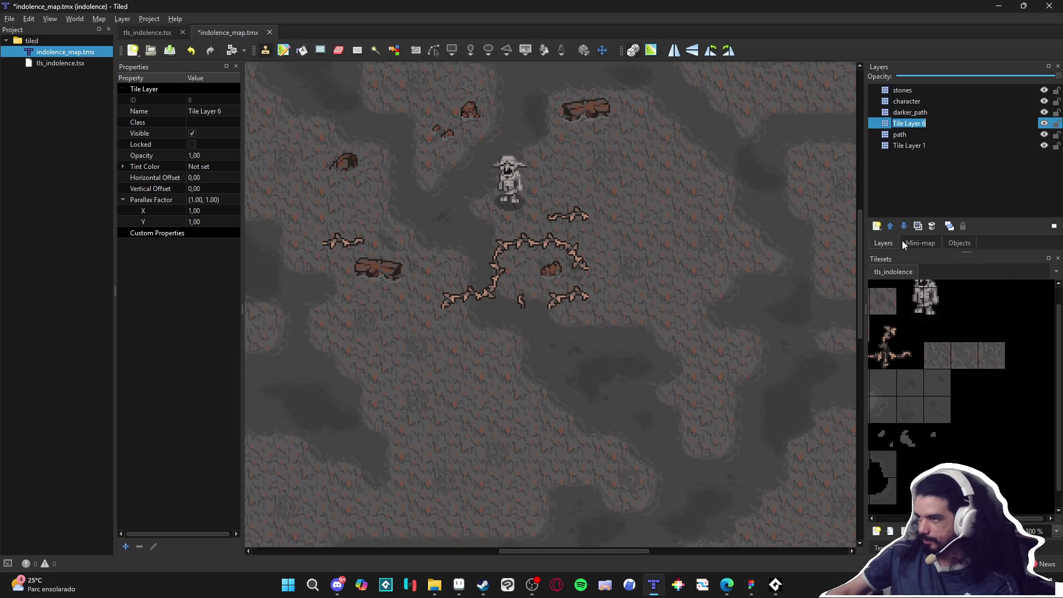
type("path_decorations")
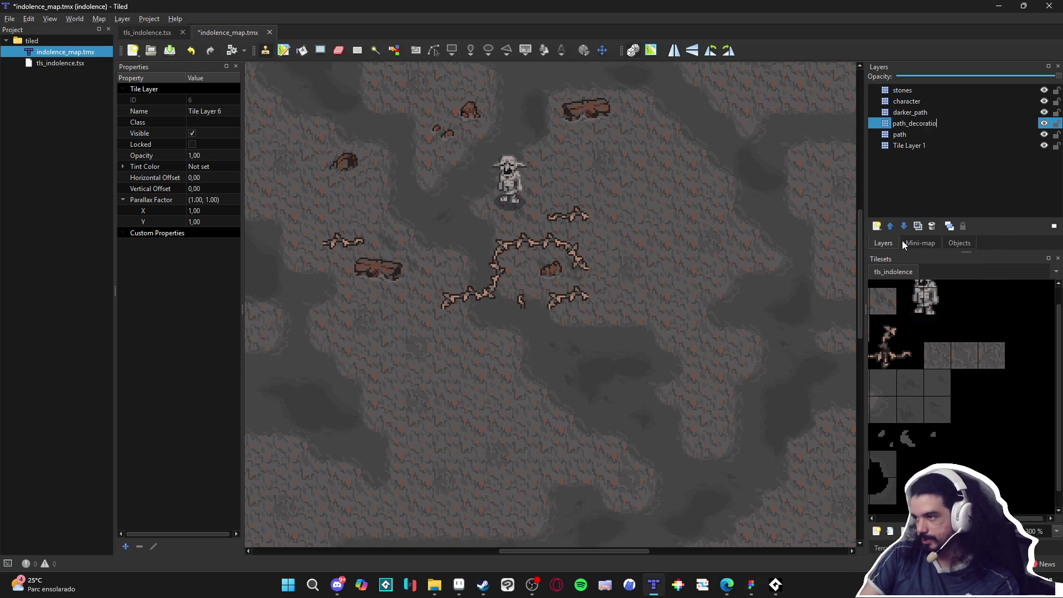
key("Return")
key("ctrl+s")
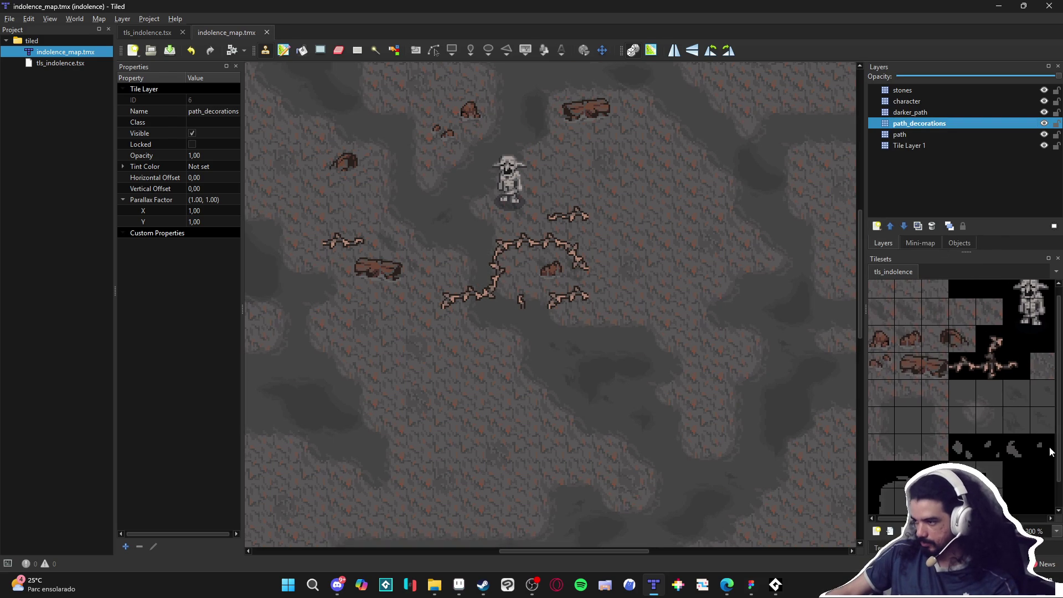
left_click_drag(1043, 448, 962, 445)
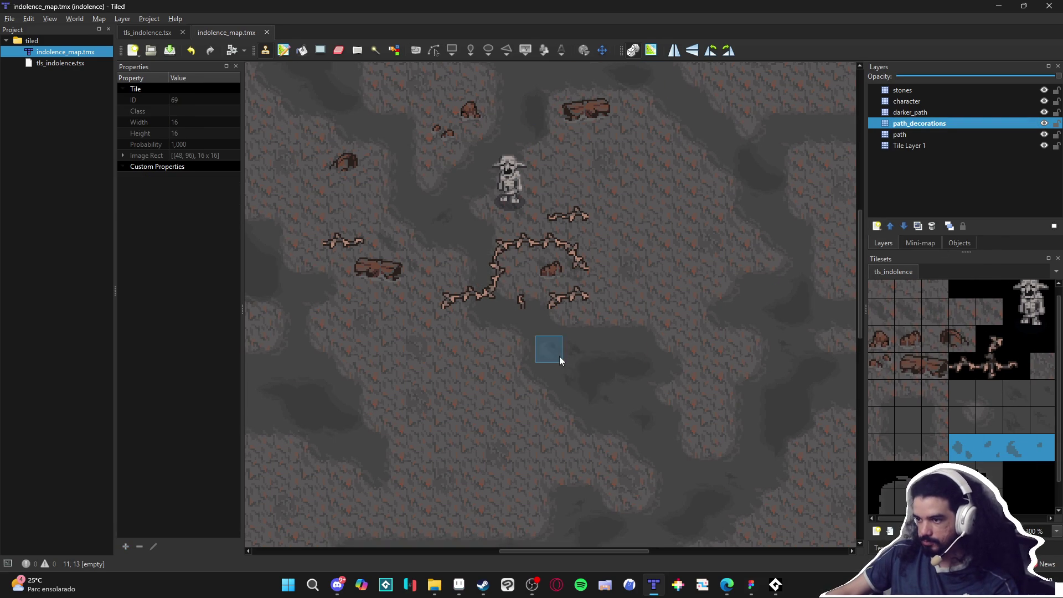
Step: Stamp small-pebble tiles at two spots on the mud in the path_decorations layer
scroll(558, 360, "up", 2, "ctrl")
left_click(503, 291)
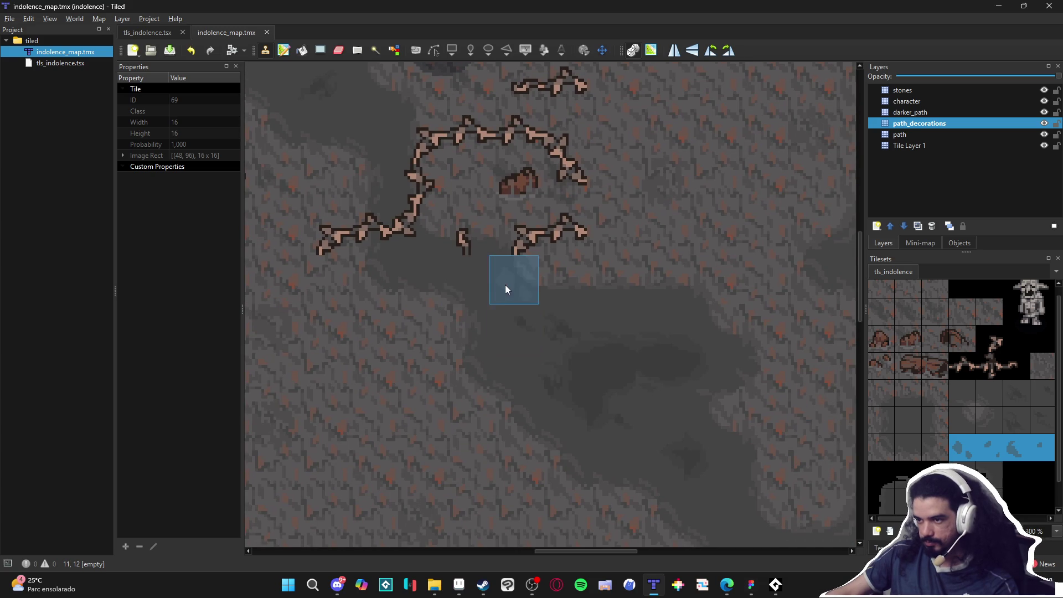
scroll(626, 282, "down", 1)
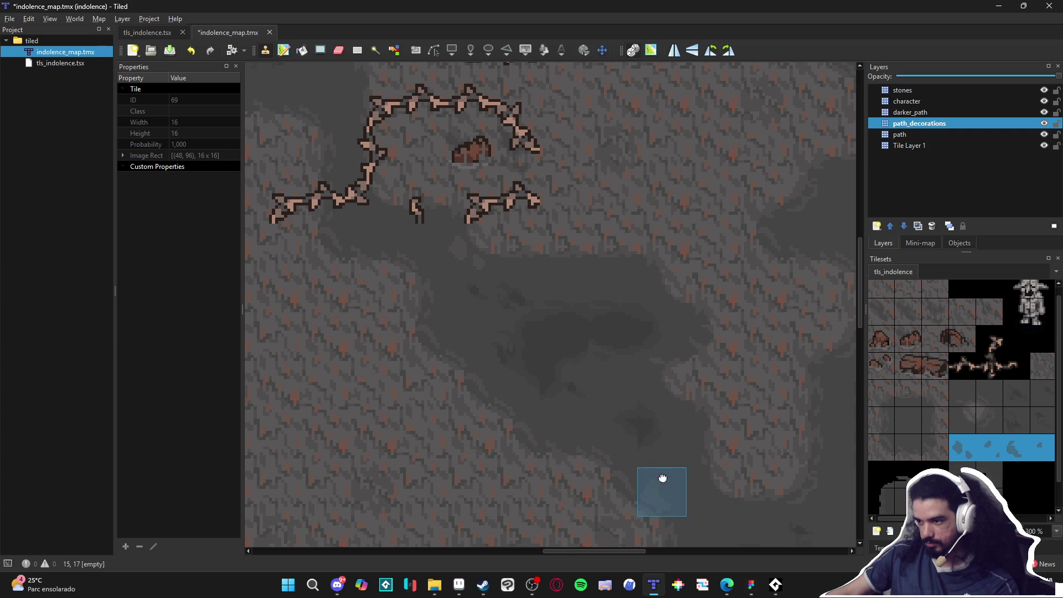
left_click_drag(682, 483, 557, 374)
scroll(492, 531, "up", 1)
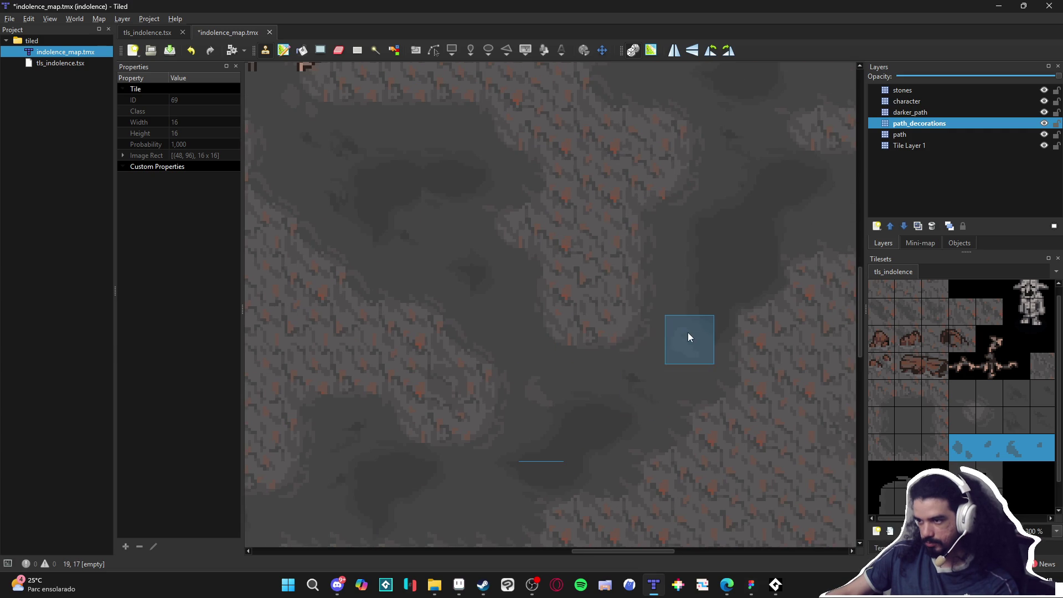
scroll(731, 181, "up", 1)
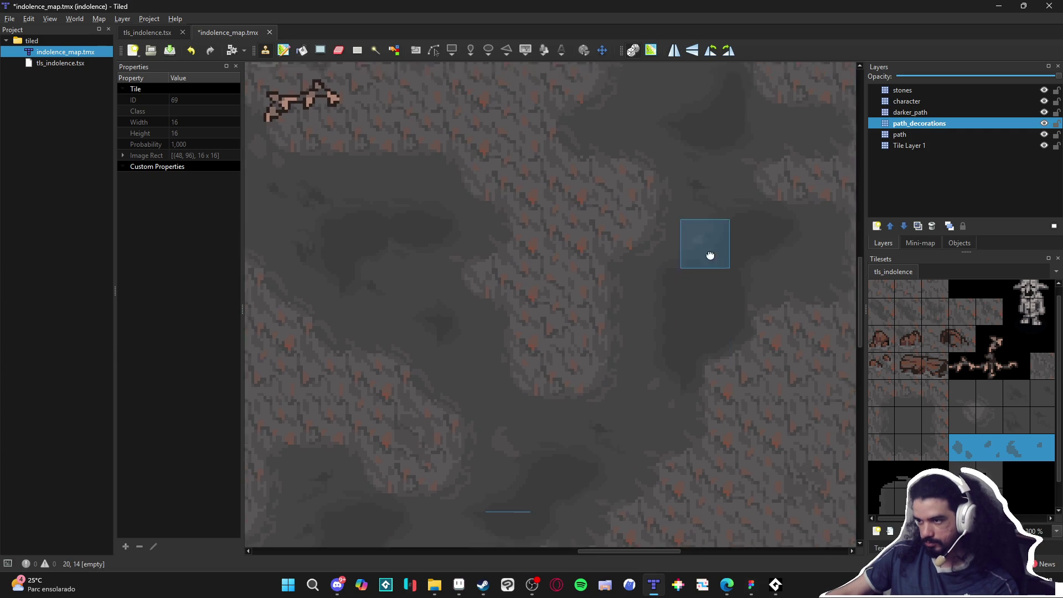
scroll(712, 231, "up", 2)
scroll(459, 363, "up", 2)
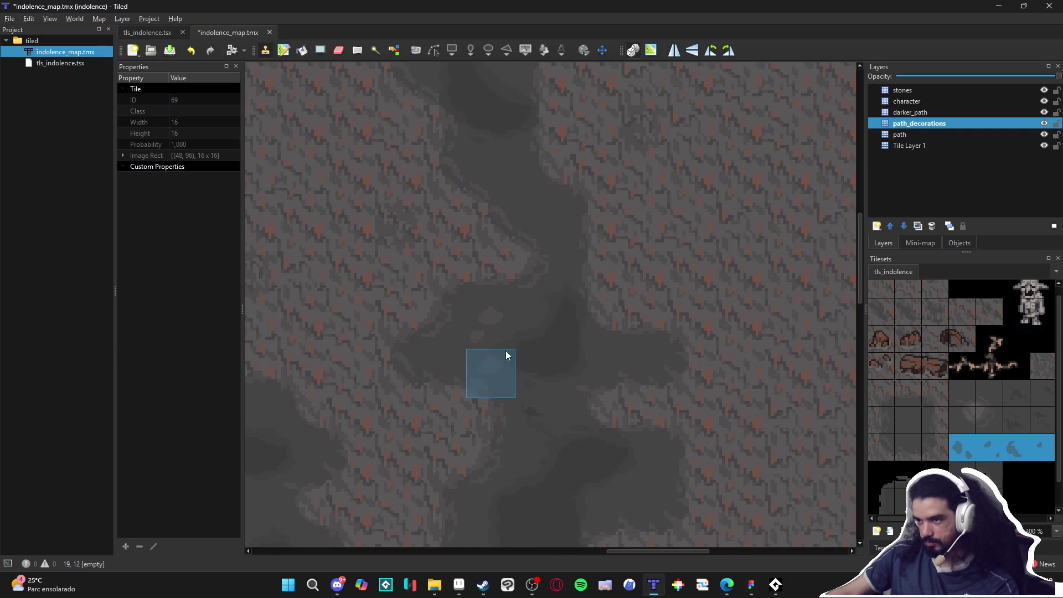
scroll(577, 293, "up", 2)
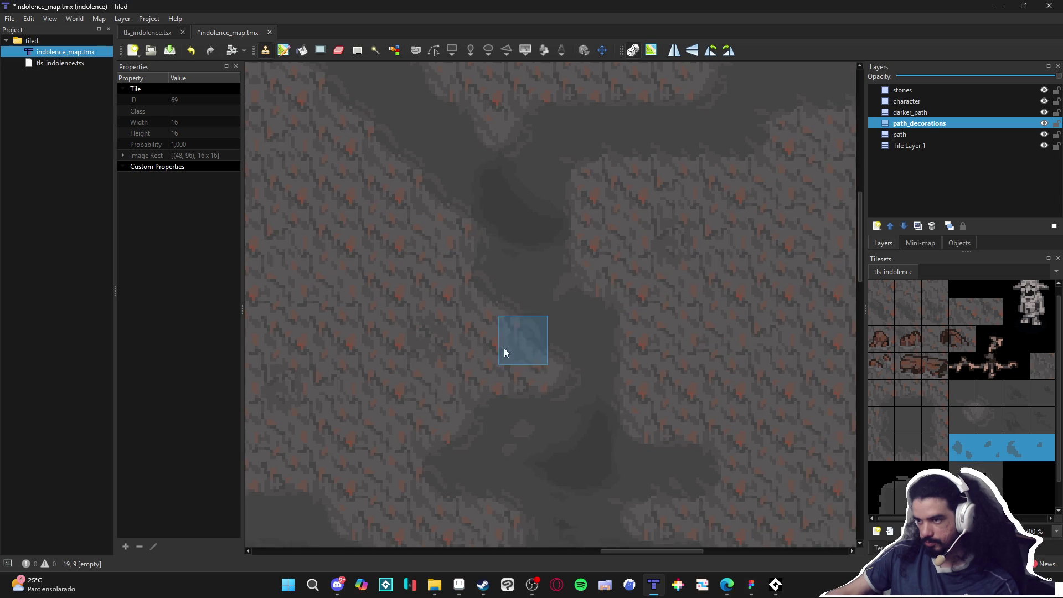
scroll(555, 313, "up", 2)
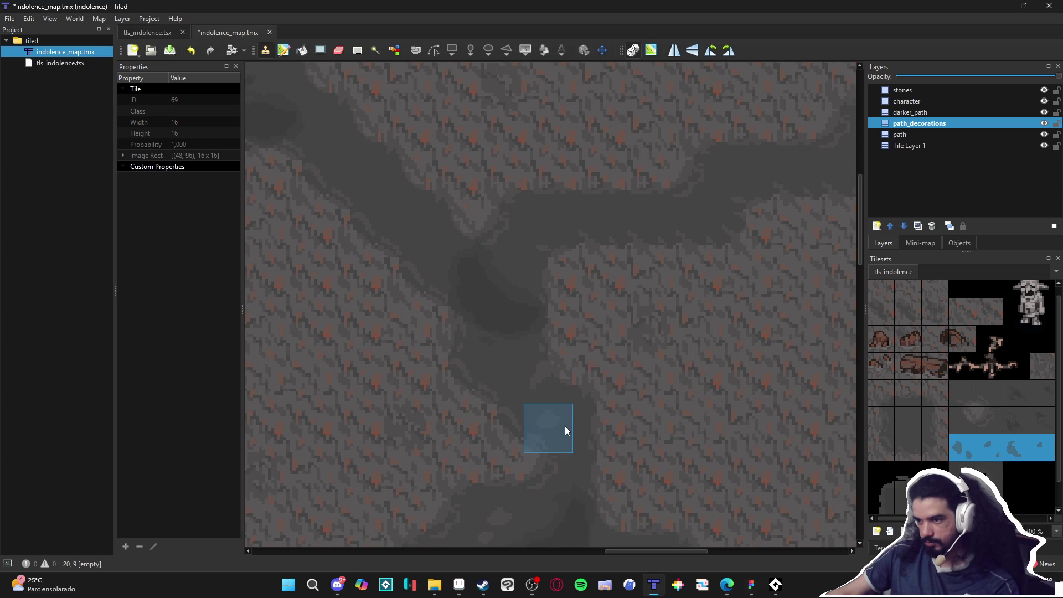
scroll(473, 328, "up", 2)
scroll(509, 347, "up", 2)
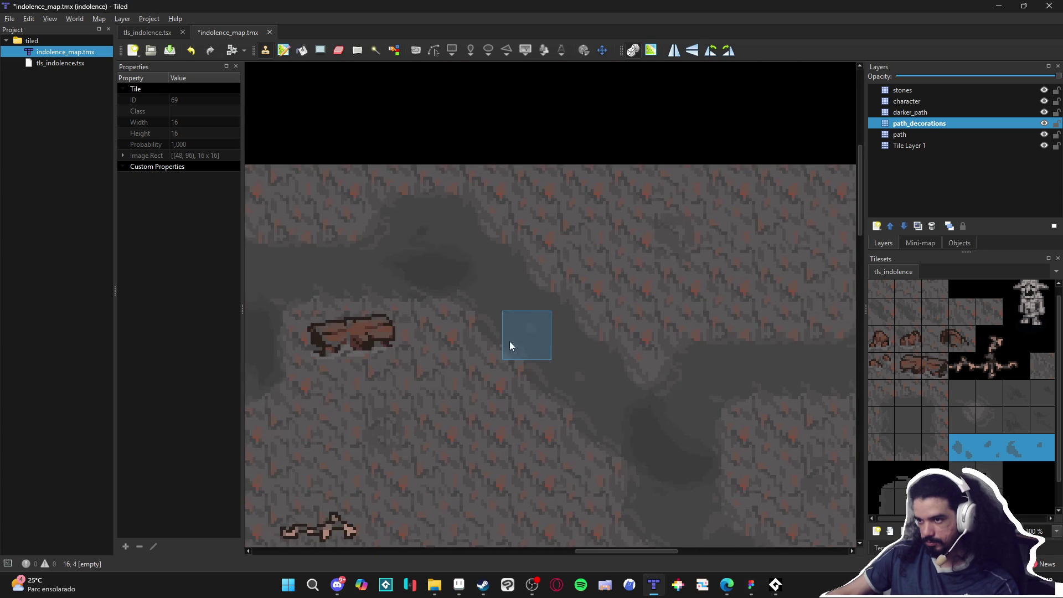
scroll(504, 334, "left", 4)
scroll(503, 334, "up", 1)
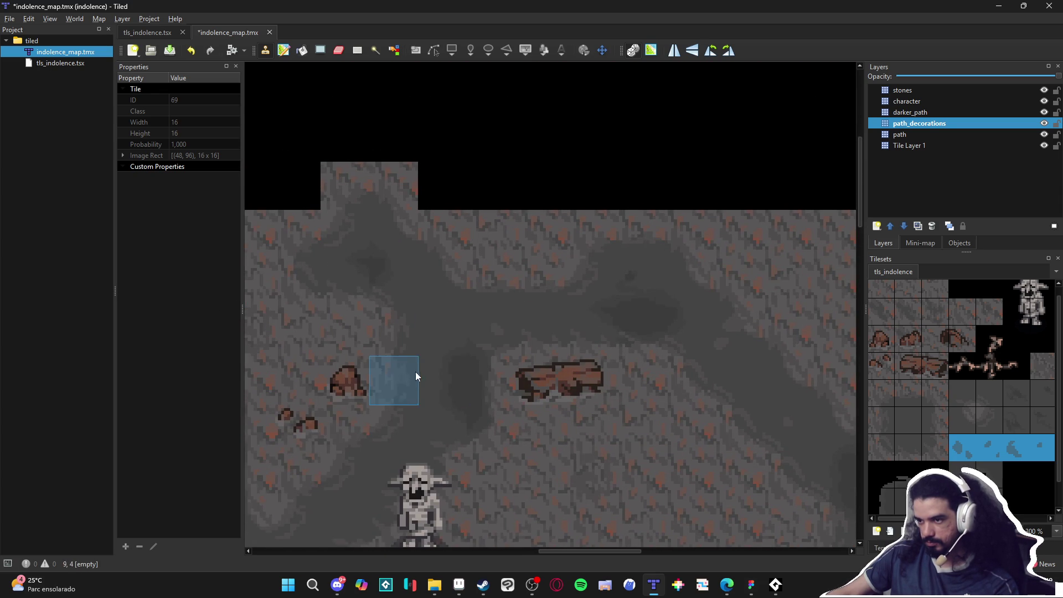
scroll(436, 366, "left", 1)
scroll(436, 366, "down", 1)
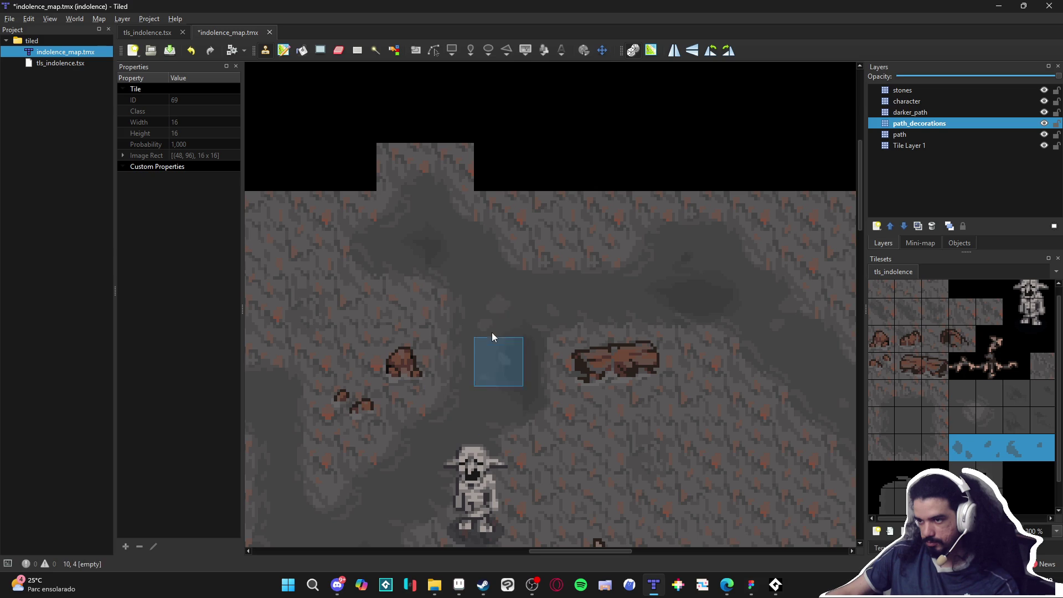
scroll(471, 375, "down", 2)
scroll(470, 375, "left", 1)
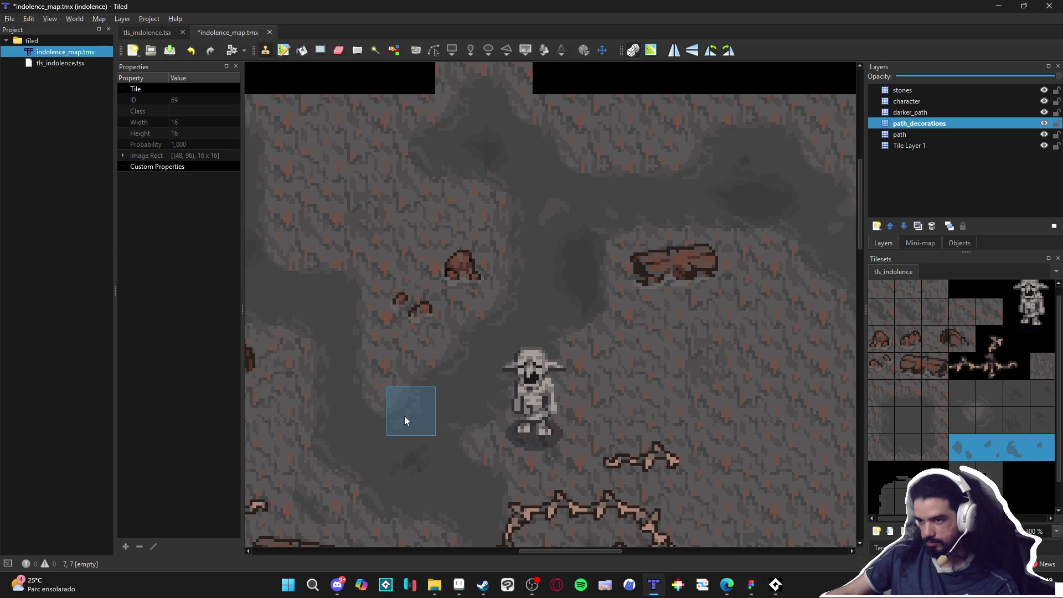
scroll(415, 360, "down", 3)
left_click(421, 308)
Step: Stamp one more small-pebble tile onto the lower part of the map
scroll(498, 383, "left", 3)
scroll(498, 382, "up", 1)
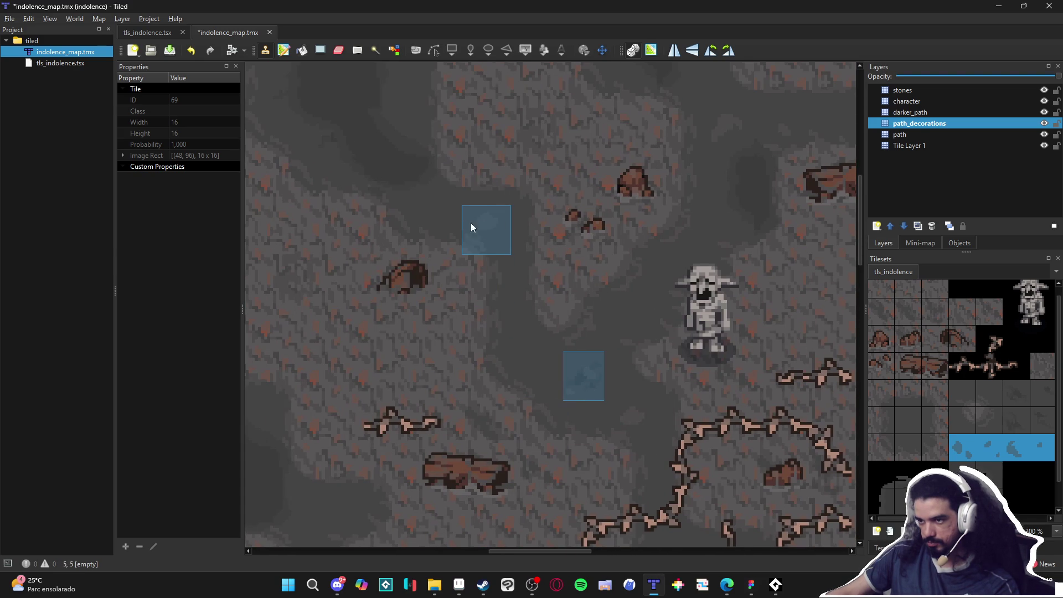
scroll(437, 280, "up", 1)
scroll(437, 280, "left", 1)
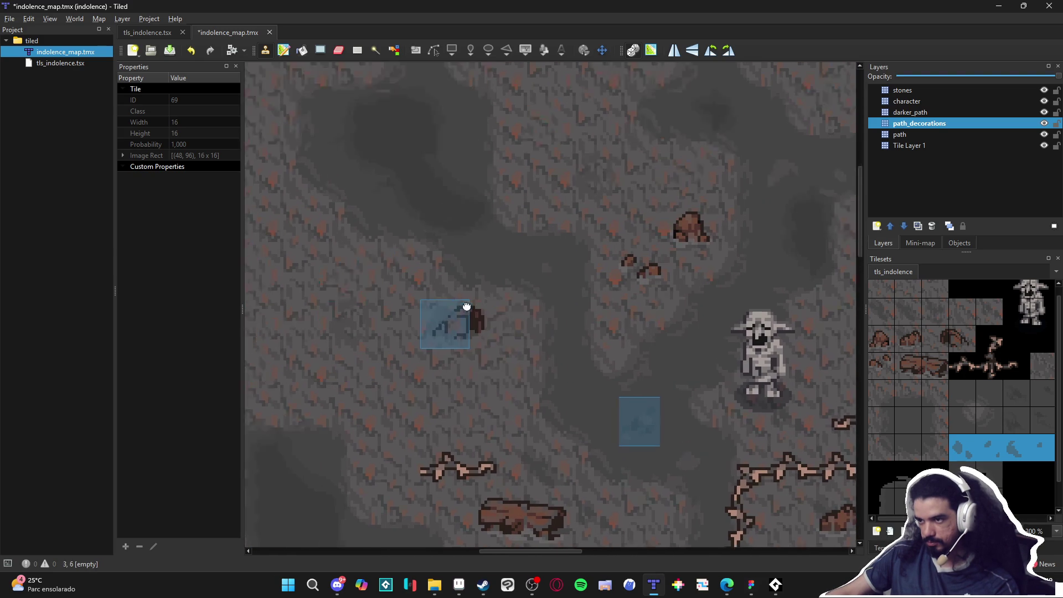
scroll(437, 280, "up", 3)
scroll(437, 280, "left", 2)
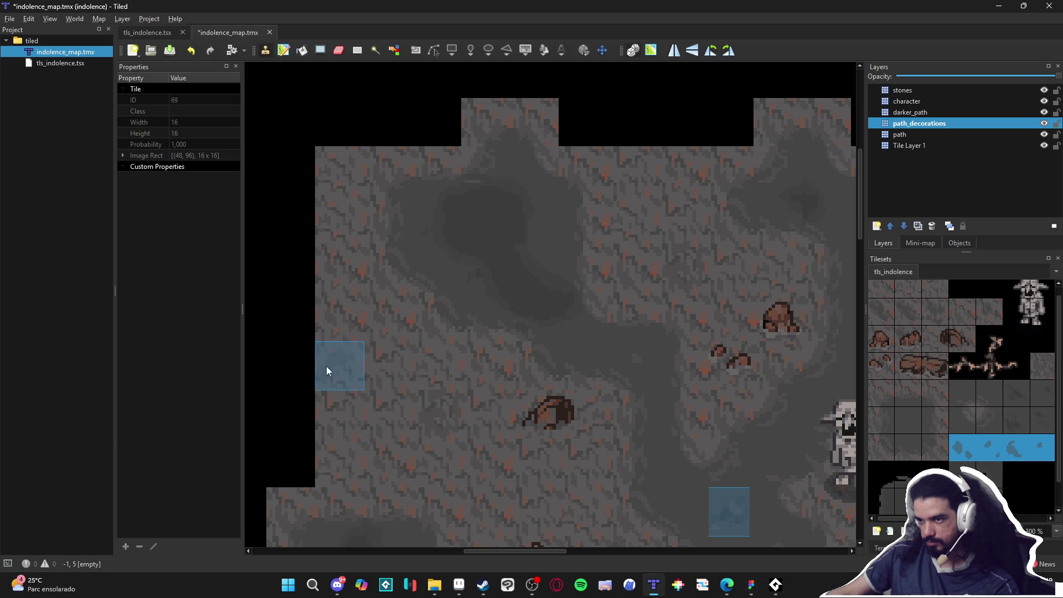
scroll(478, 312, "down", 2)
scroll(478, 312, "right", 1)
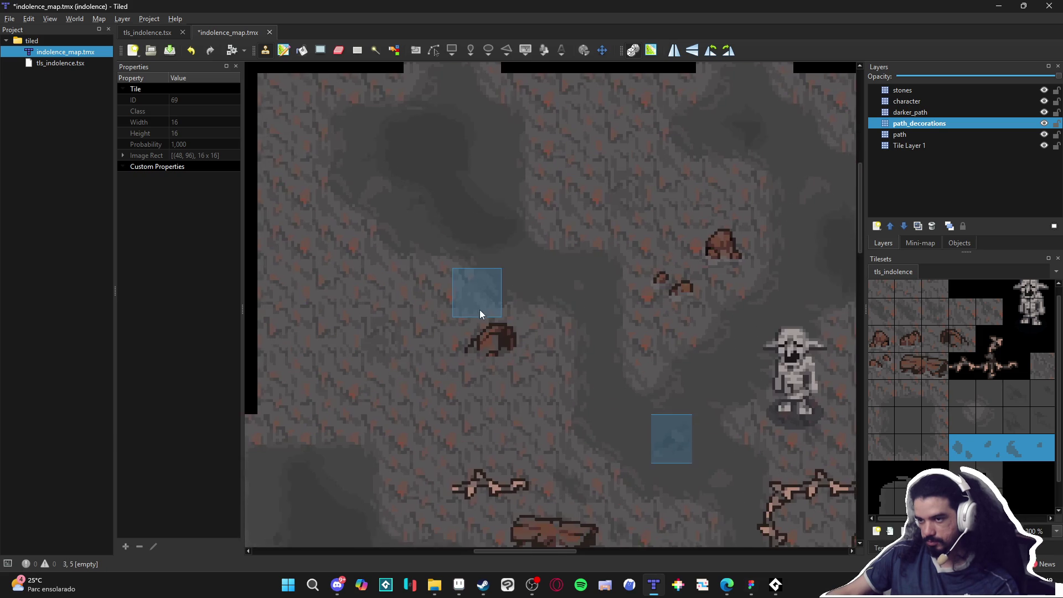
scroll(478, 312, "down", 2, "ctrl")
scroll(507, 396, "up", 2, "ctrl")
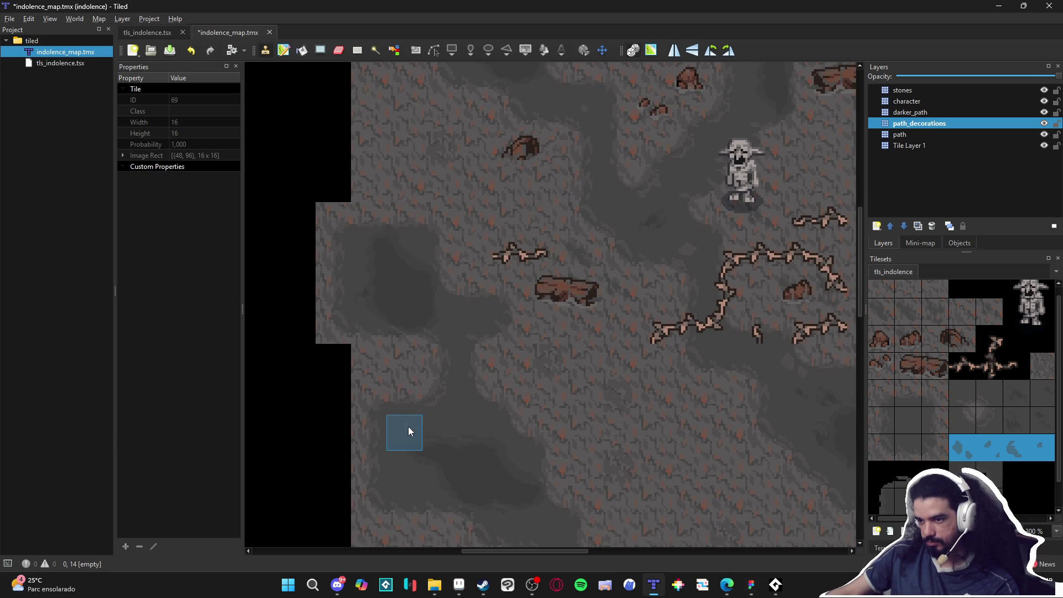
scroll(609, 370, "down", 5)
scroll(609, 370, "right", 3)
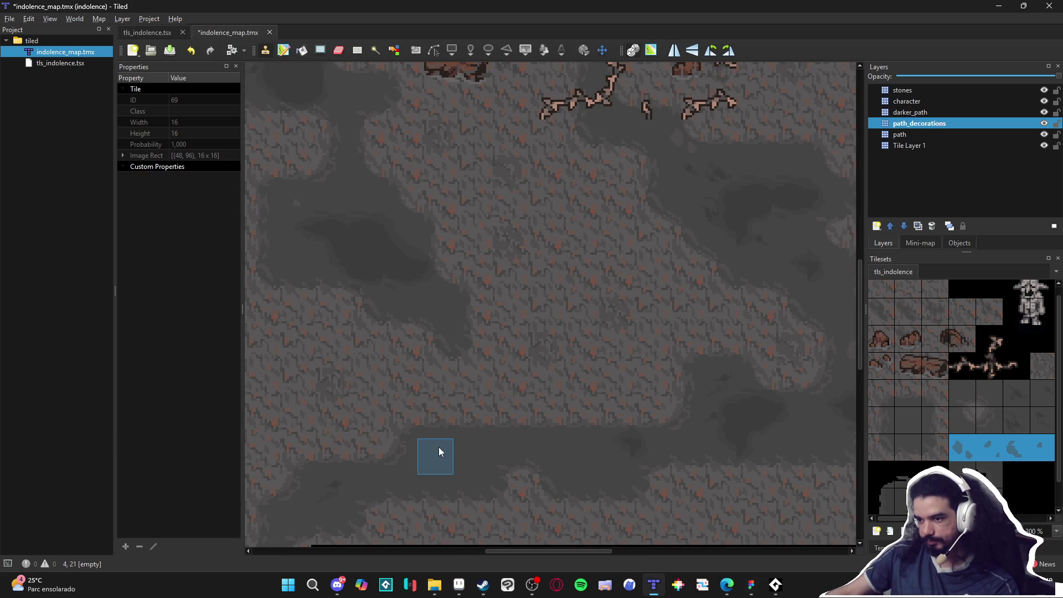
left_click(483, 478)
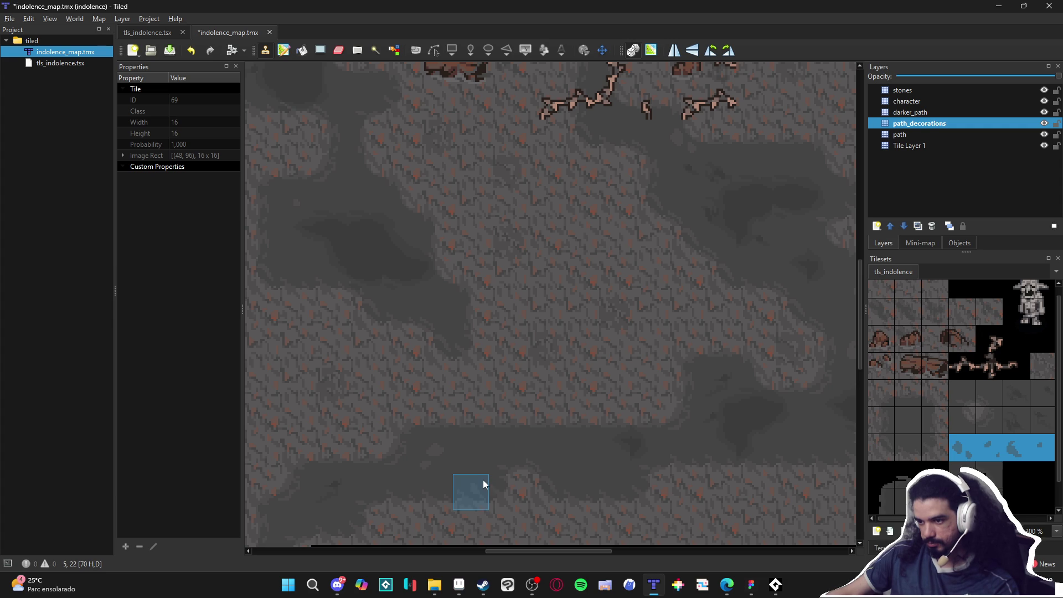
Step: Pan across the whole map to review the rock decorations and goblin, then return to Aseprite
scroll(542, 464, "right", 1)
scroll(542, 464, "right", 1)
scroll(541, 465, "down", 1)
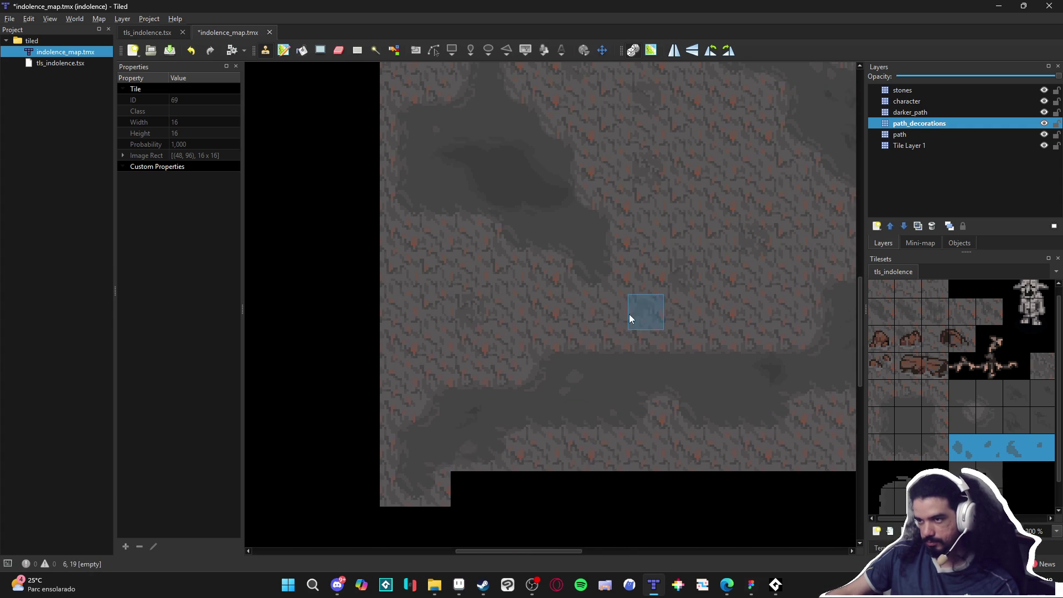
scroll(469, 457, "up", 1)
scroll(470, 457, "left", 1)
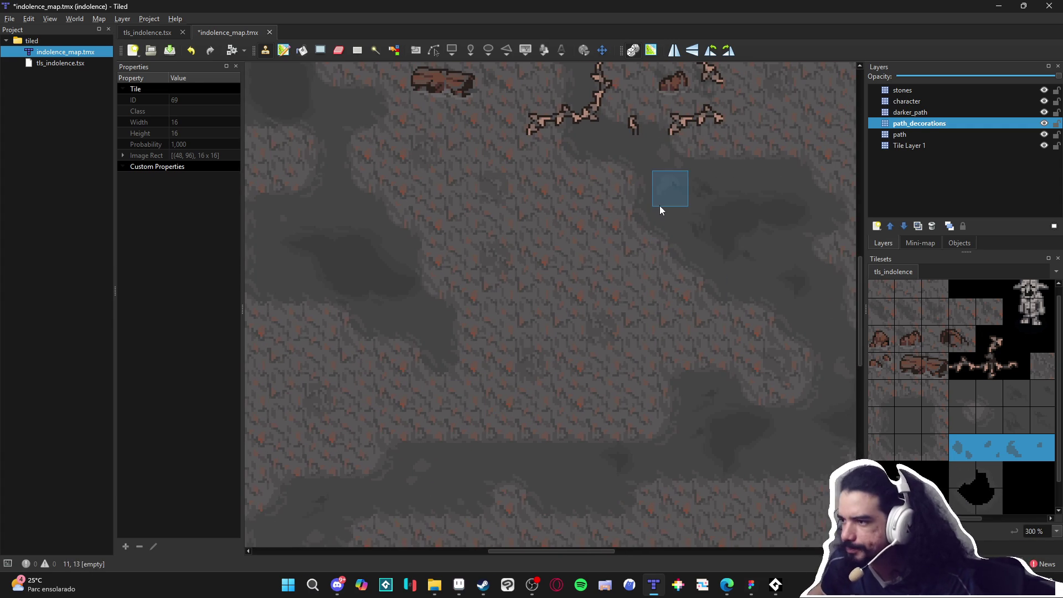
left_click_drag(718, 328, 609, 391)
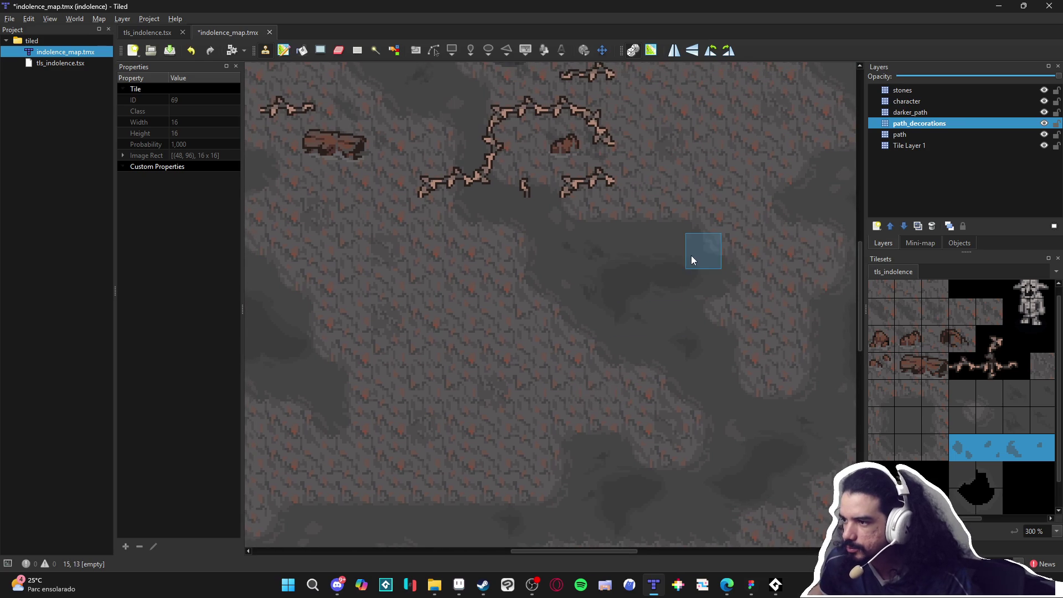
scroll(567, 477, "right", 1)
scroll(567, 477, "up", 1)
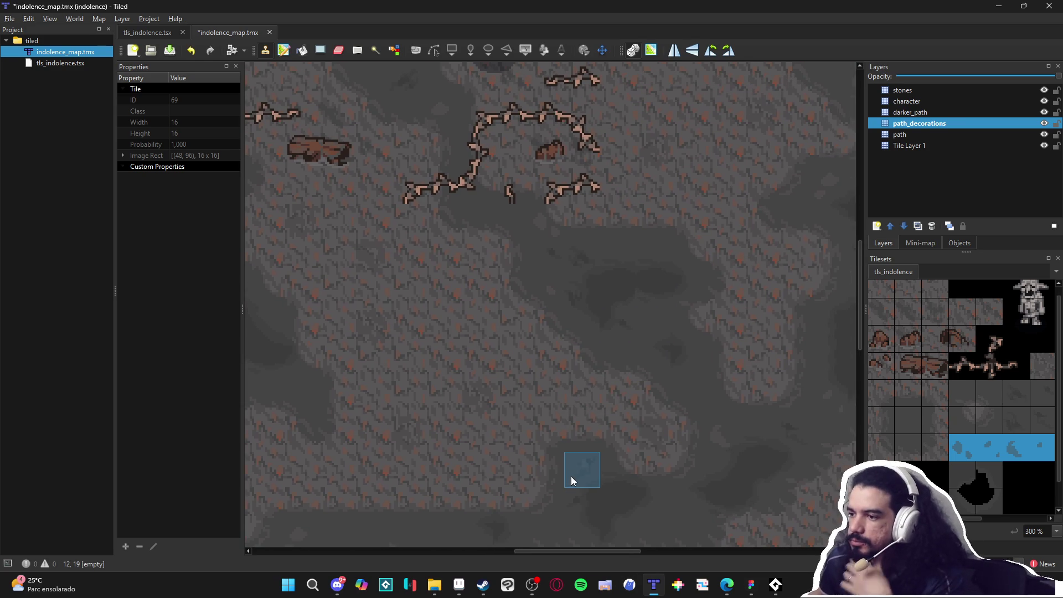
scroll(553, 420, "down", 1)
scroll(552, 421, "up", 1)
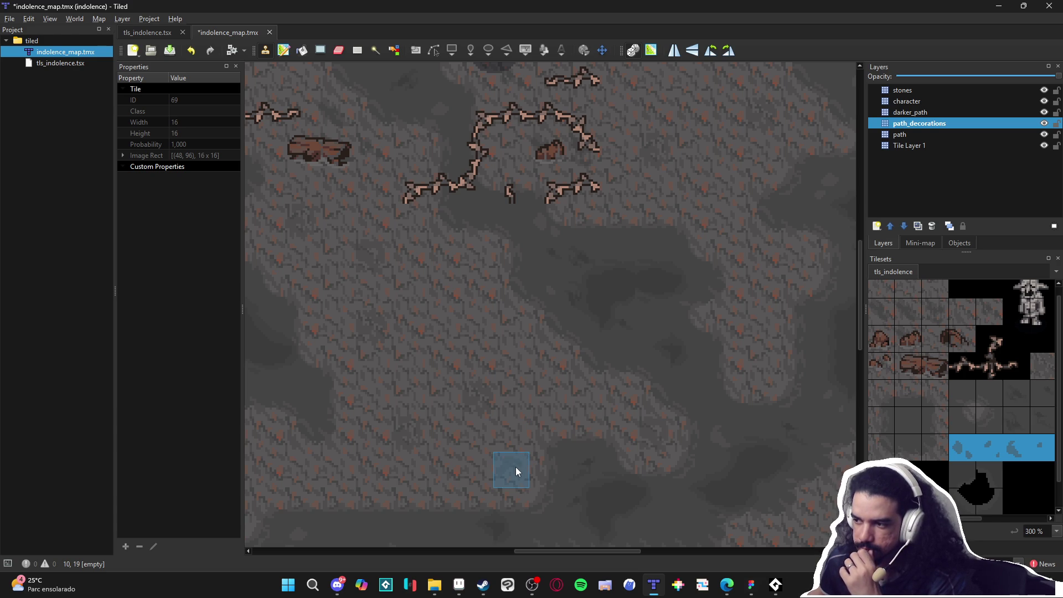
left_click_drag(487, 453, 595, 526)
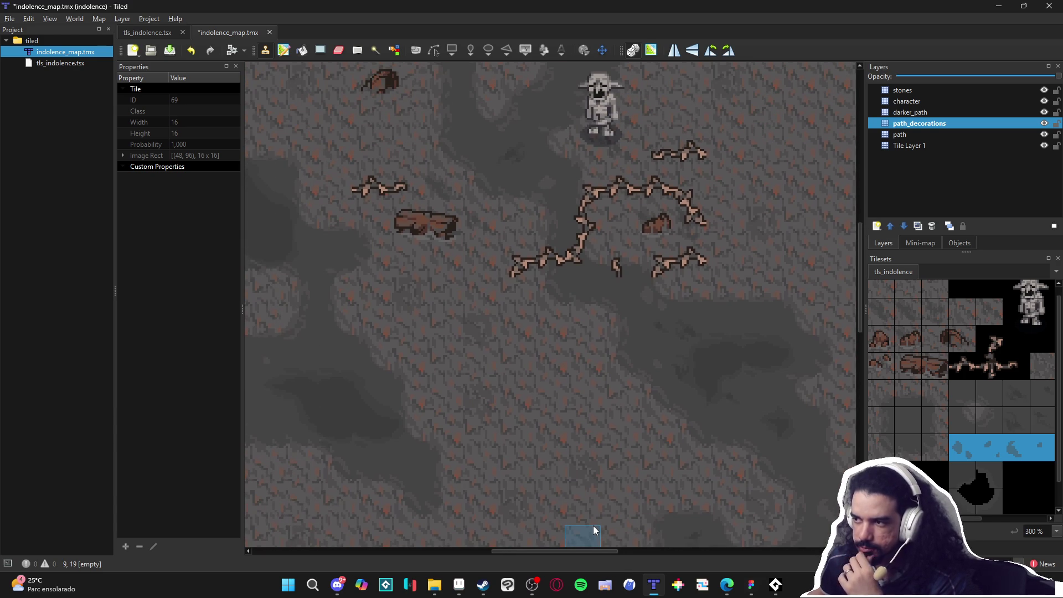
mouse_move(552, 464)
left_mouse_down()
mouse_move(502, 389)
mouse_move(558, 505)
left_mouse_up()
left_click_drag(527, 397, 563, 474)
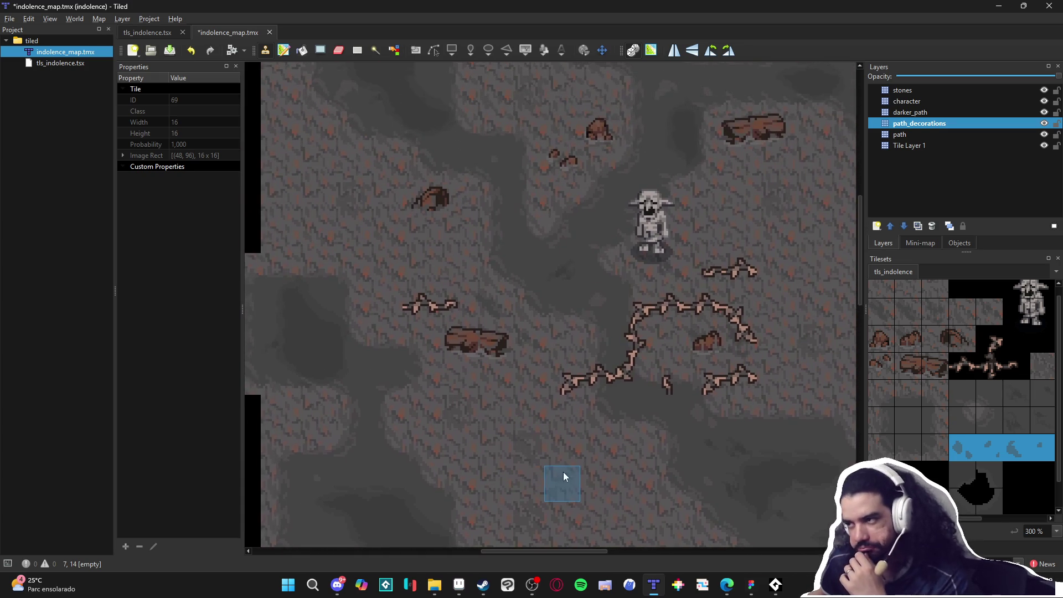
scroll(562, 472, "up", 3)
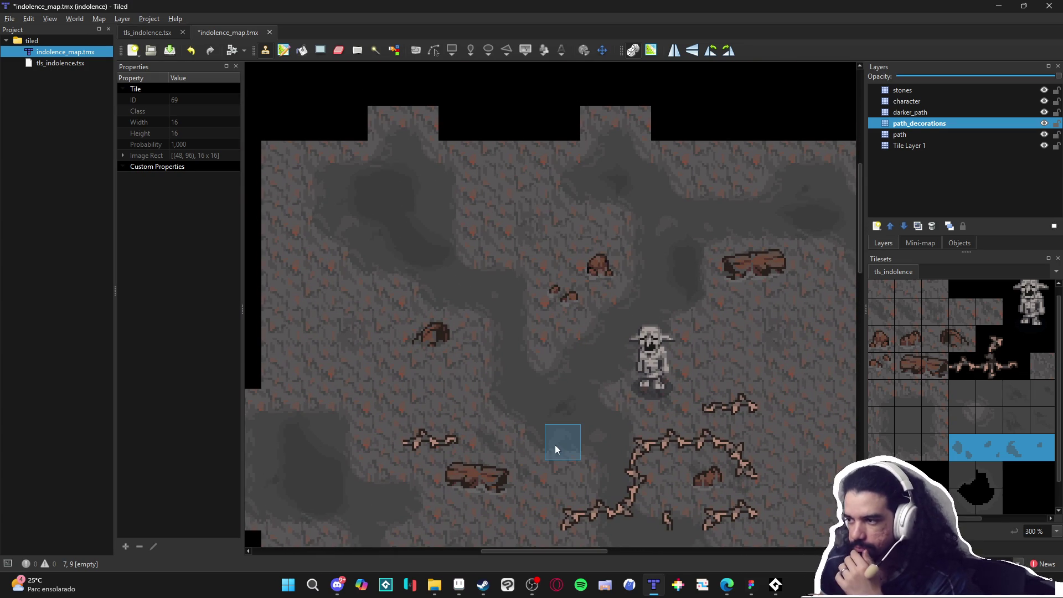
scroll(463, 413, "down", 5)
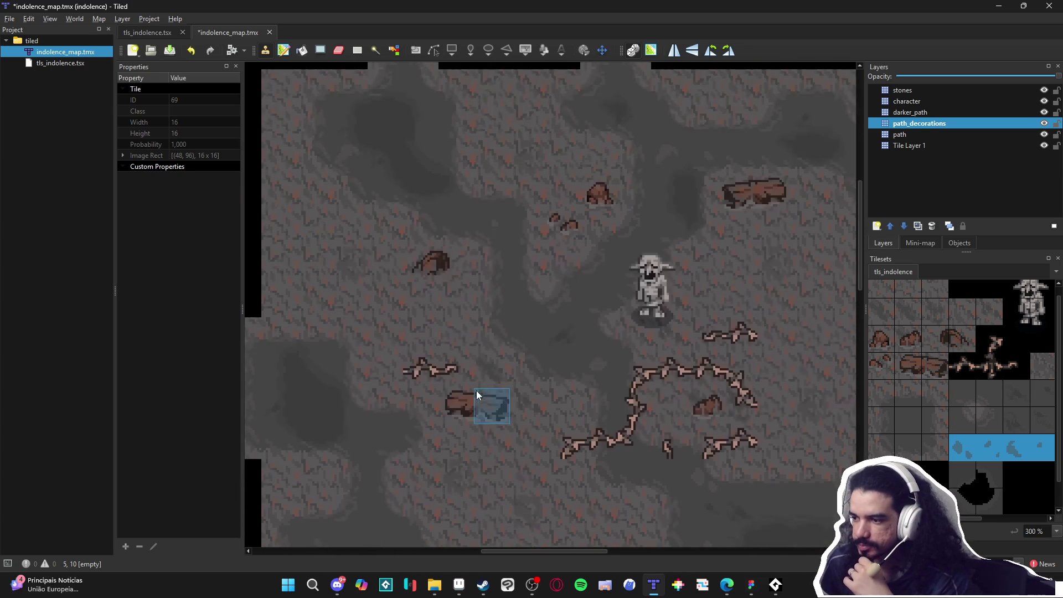
scroll(476, 404, "down", 5)
mouse_move(486, 423)
left_mouse_down()
mouse_move(543, 339)
mouse_move(536, 446)
left_mouse_up()
scroll(532, 438, "up", 3)
scroll(532, 437, "left", 4)
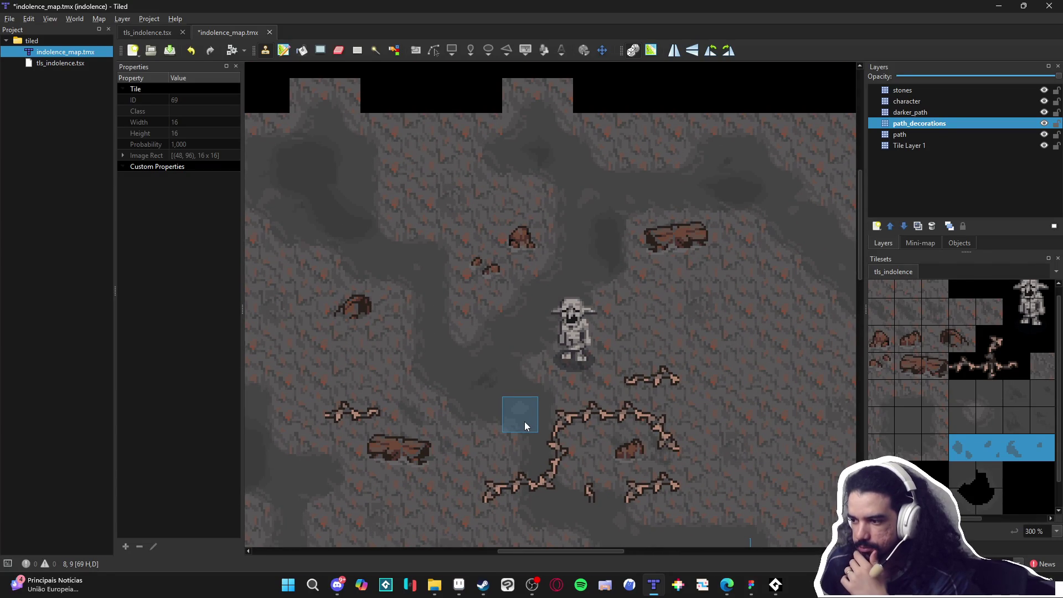
scroll(525, 425, "down", 3)
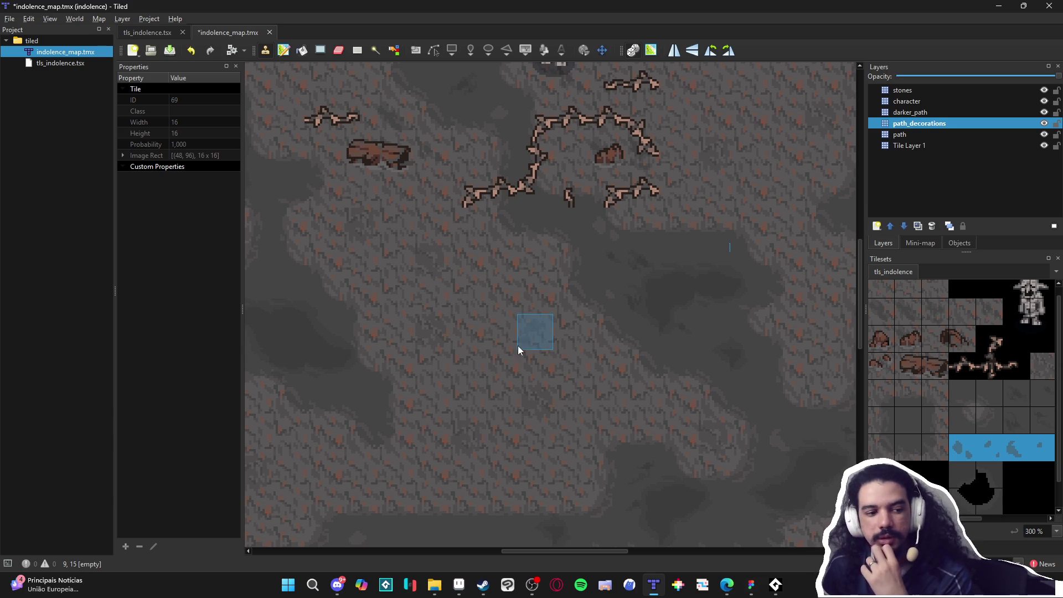
scroll(494, 366, "down", 1)
scroll(493, 369, "up", 5)
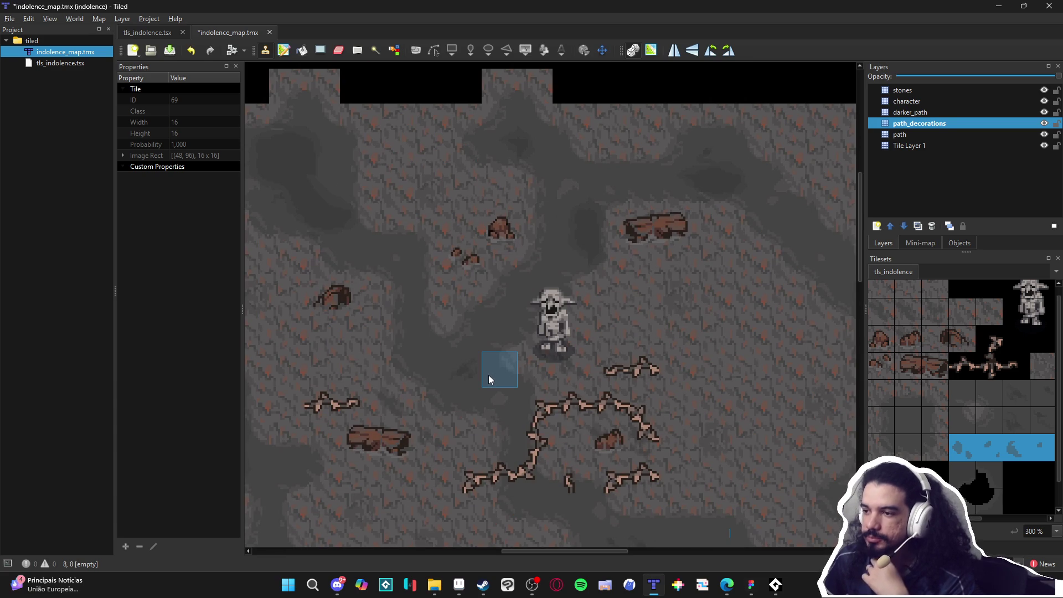
scroll(488, 374, "down", 4)
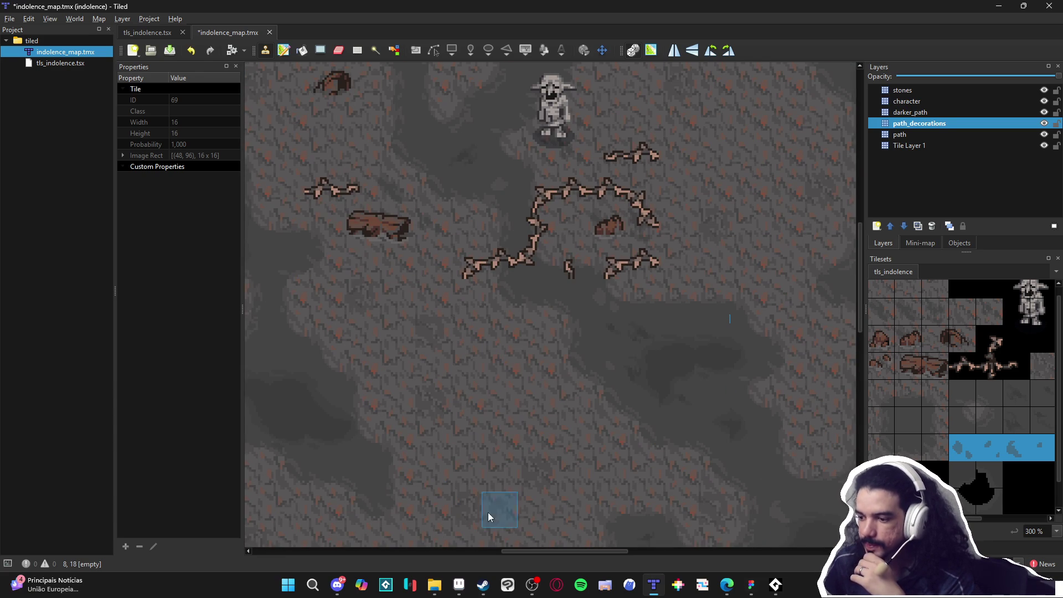
key("alt+Tab")
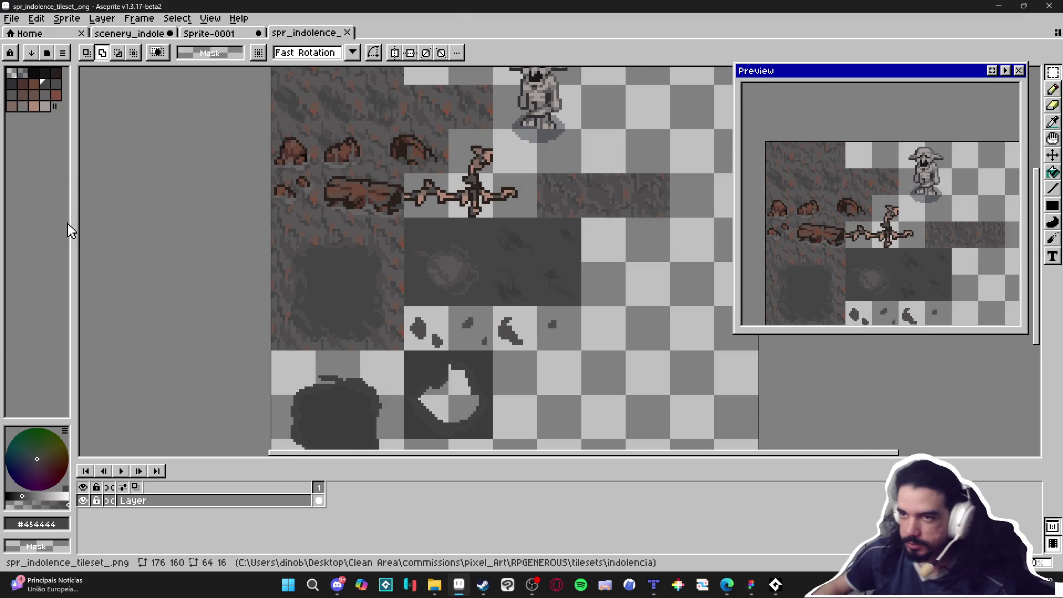
Step: Bring up the scenery_indolence document and compare it against the map in Tiled
left_click(130, 33)
left_click_drag(428, 233, 391, 225)
key("alt+Tab")
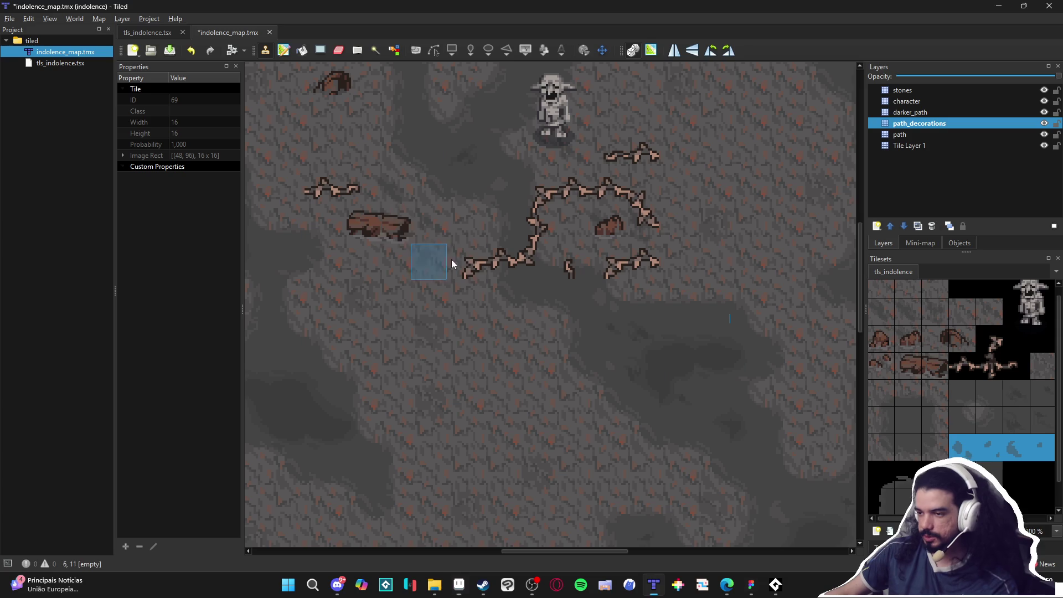
key("alt+Tab")
scroll(451, 304, "up", 1)
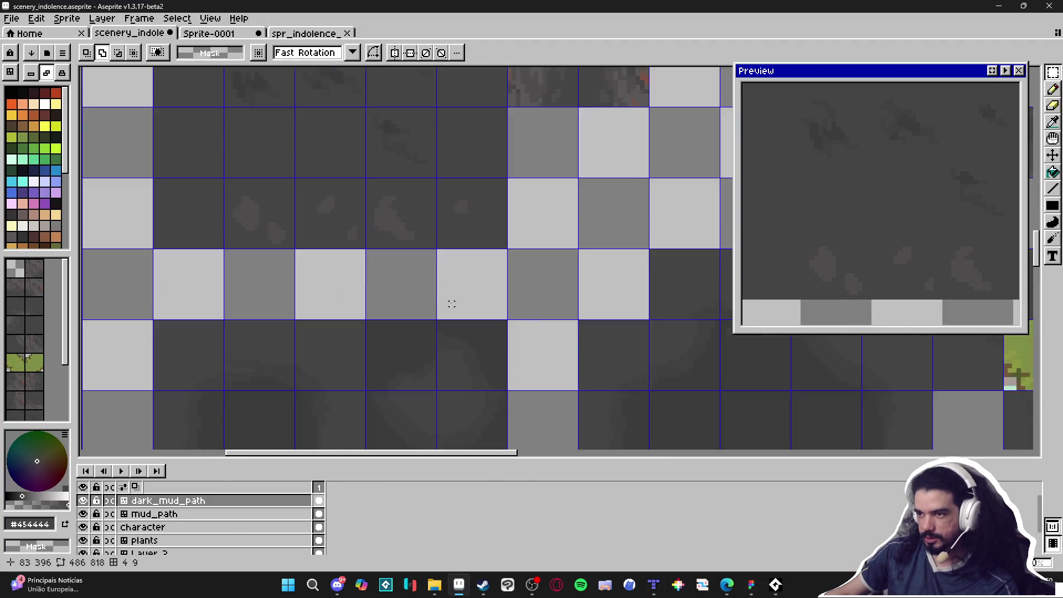
scroll(452, 304, "down", 3)
scroll(457, 304, "up", 1)
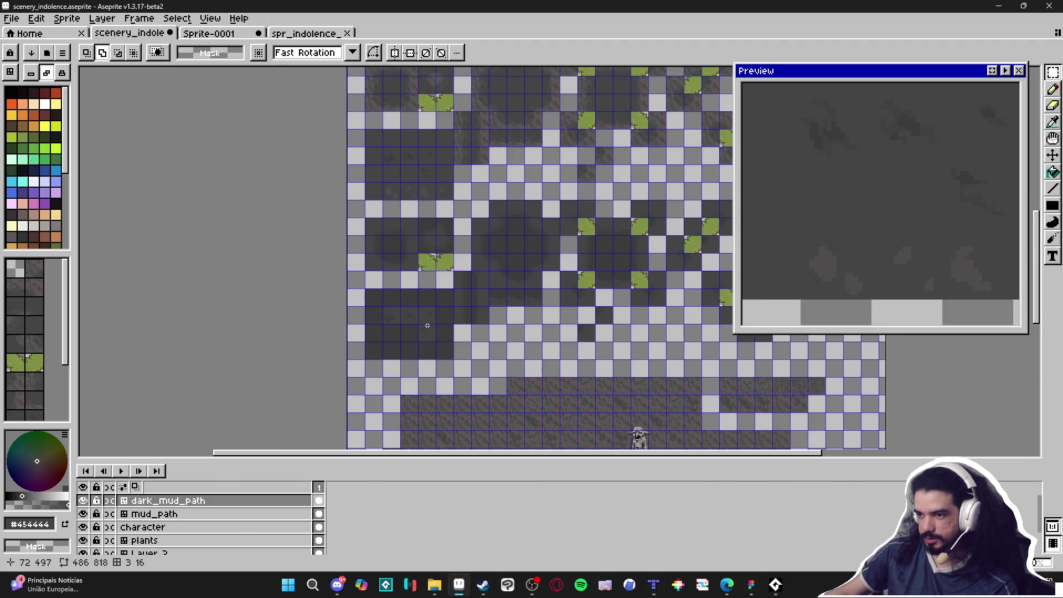
key("alt+Tab")
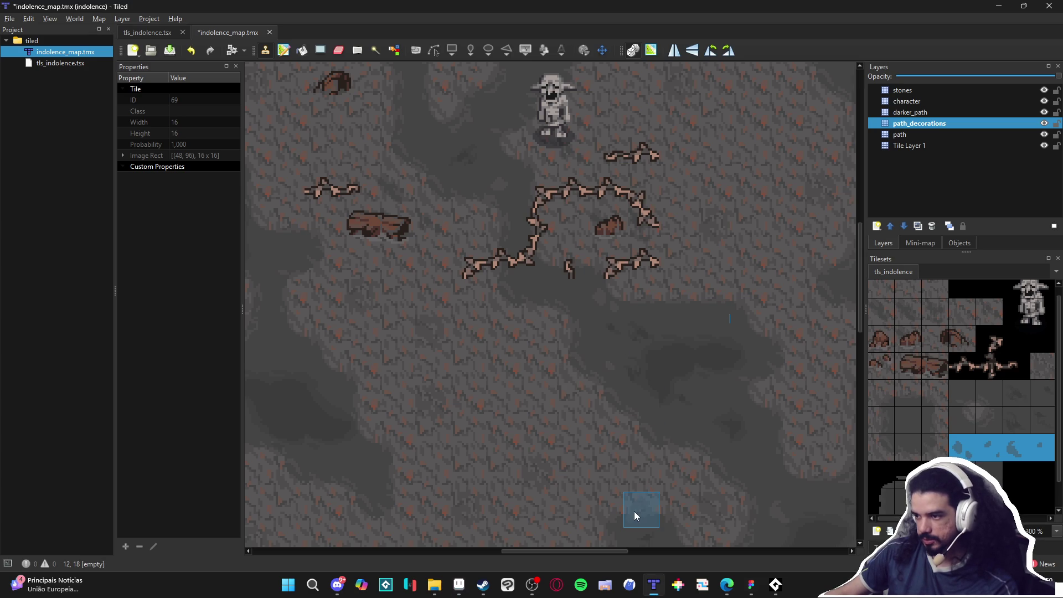
key("alt+Tab")
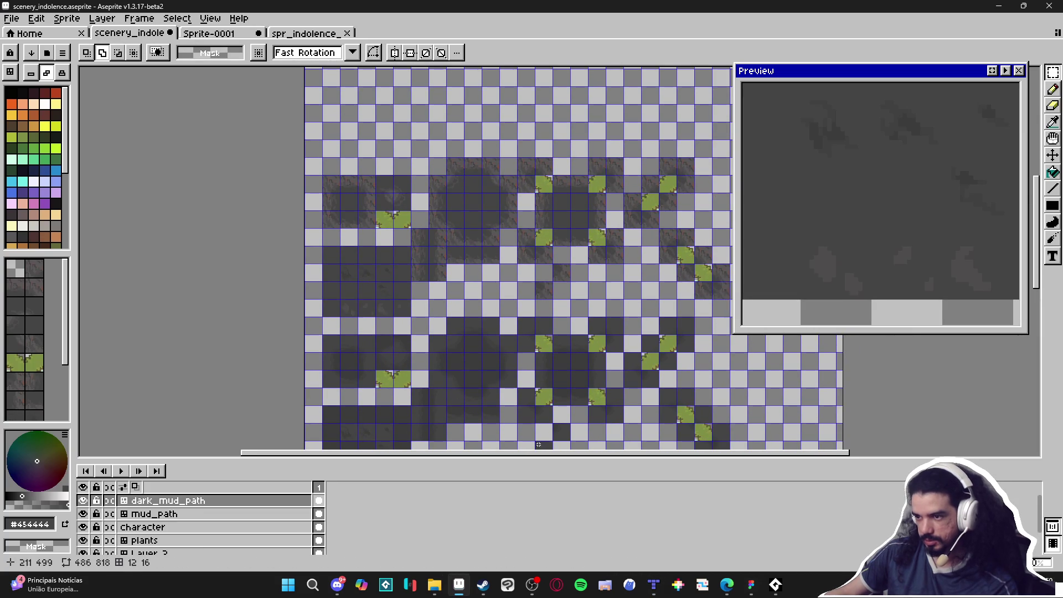
Step: Zoom the scenery canvas and make Layer 2 the active layer
scroll(496, 370, "up", 3)
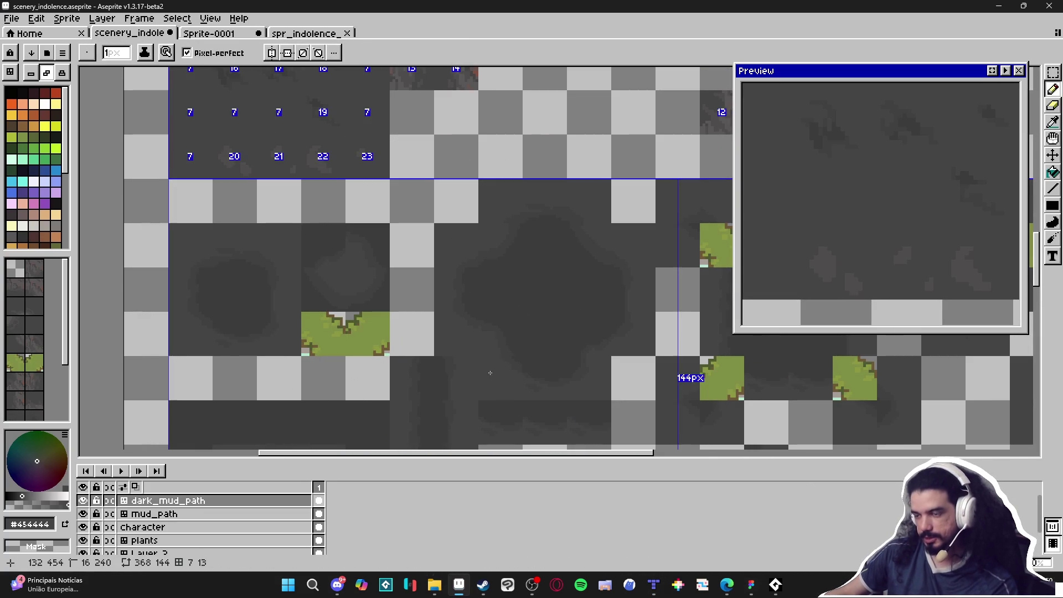
scroll(534, 275, "down", 5)
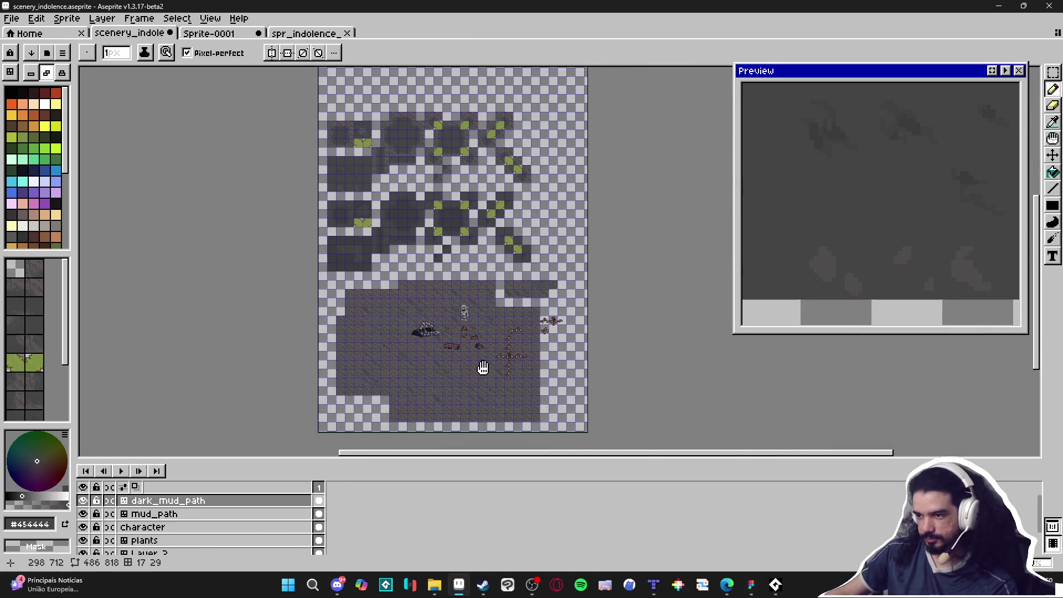
scroll(486, 380, "up", 3)
left_click(418, 363, "ctrl")
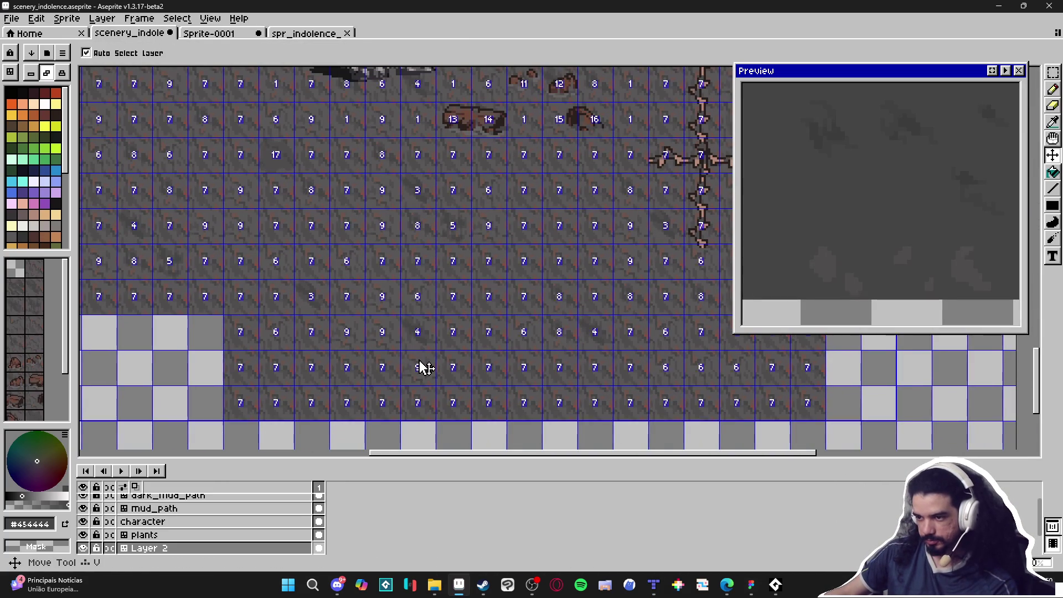
Step: Fill a 6×5-tile marquee area on Layer 2 with dark grey #454444, then deselect
key("m")
left_click_drag(362, 373, 543, 208)
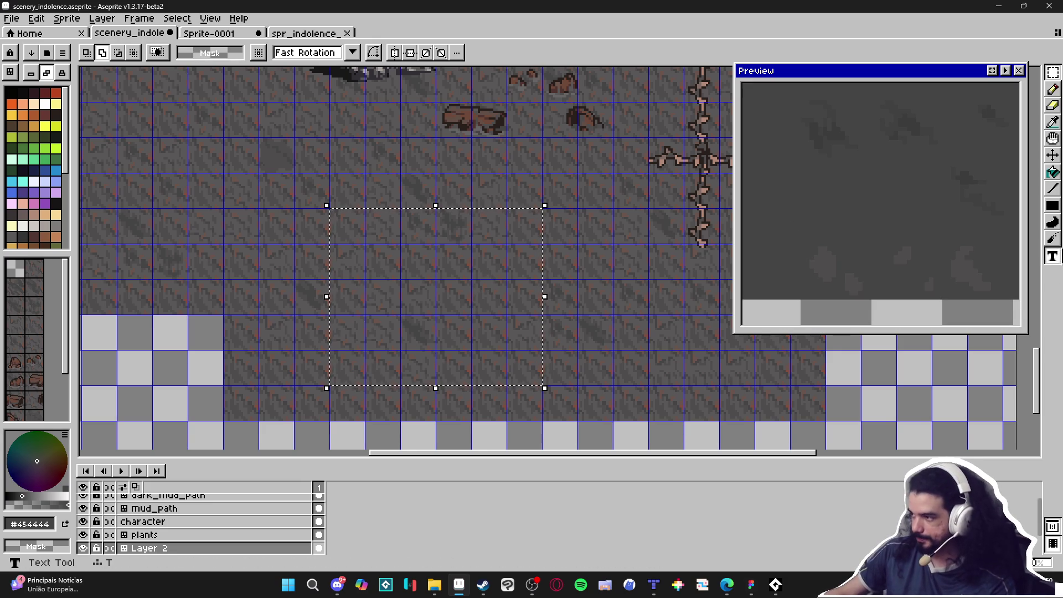
left_click(1053, 205)
left_click_drag(316, 194, 691, 435)
key("ctrl+d")
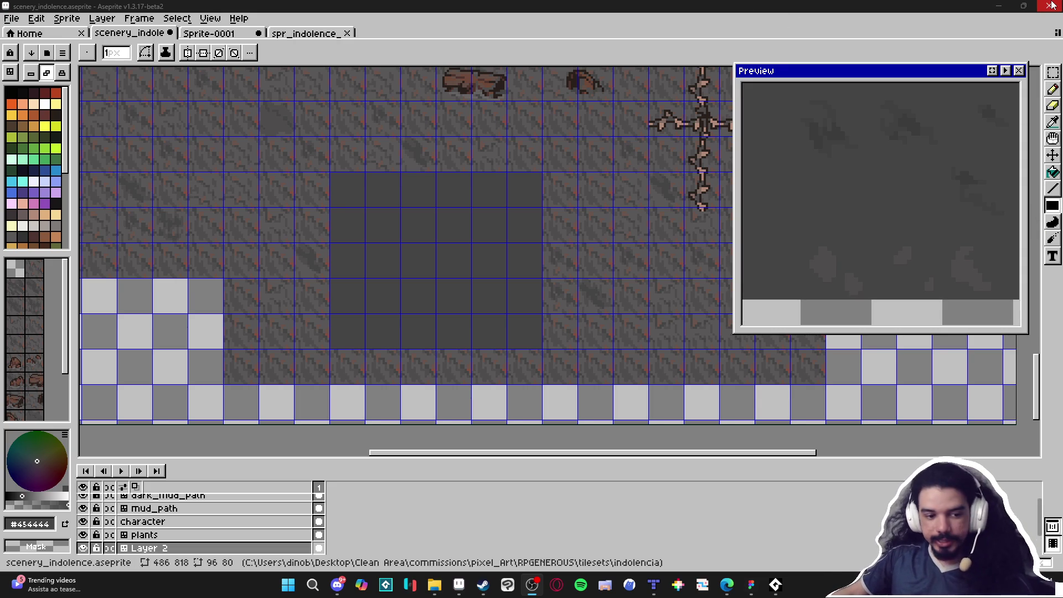
scroll(476, 255, "up", 2)
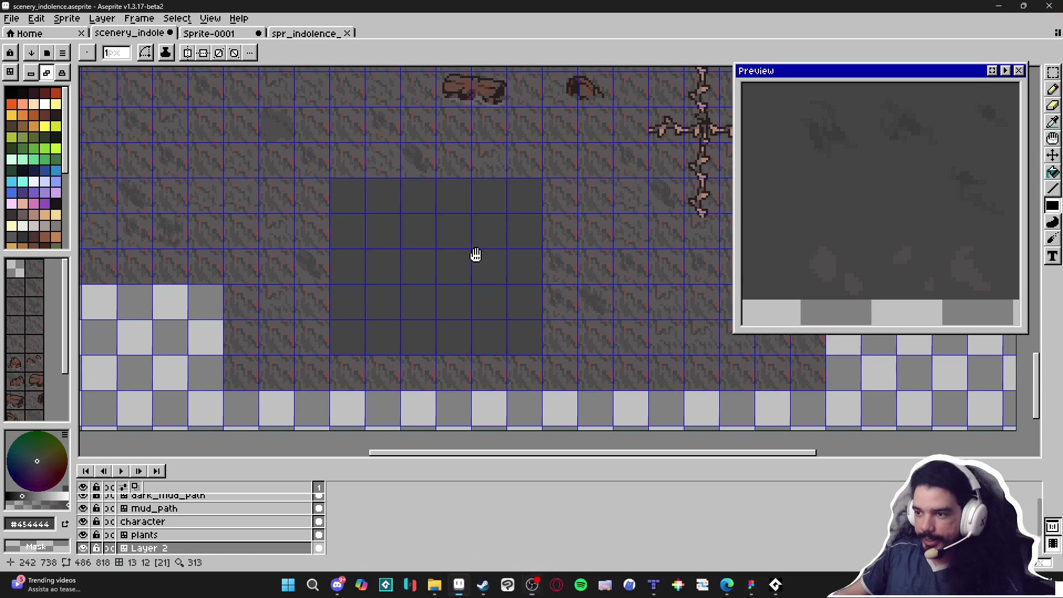
Step: Pencil a brown rock silhouette in the empty grey area below the existing rocks
key("Tab")
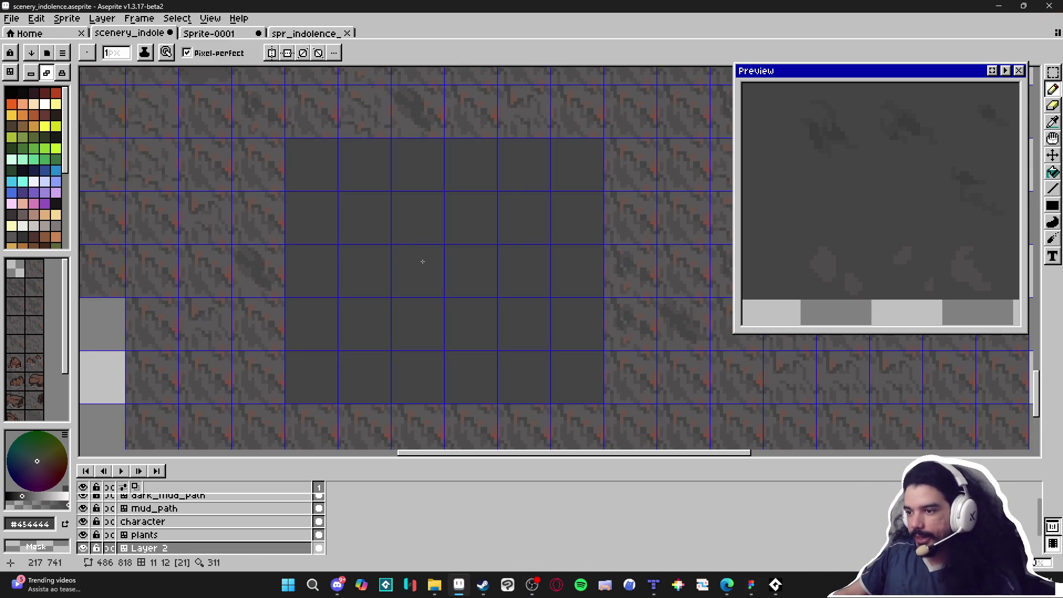
scroll(453, 300, "up", 1)
scroll(453, 300, "down", 2)
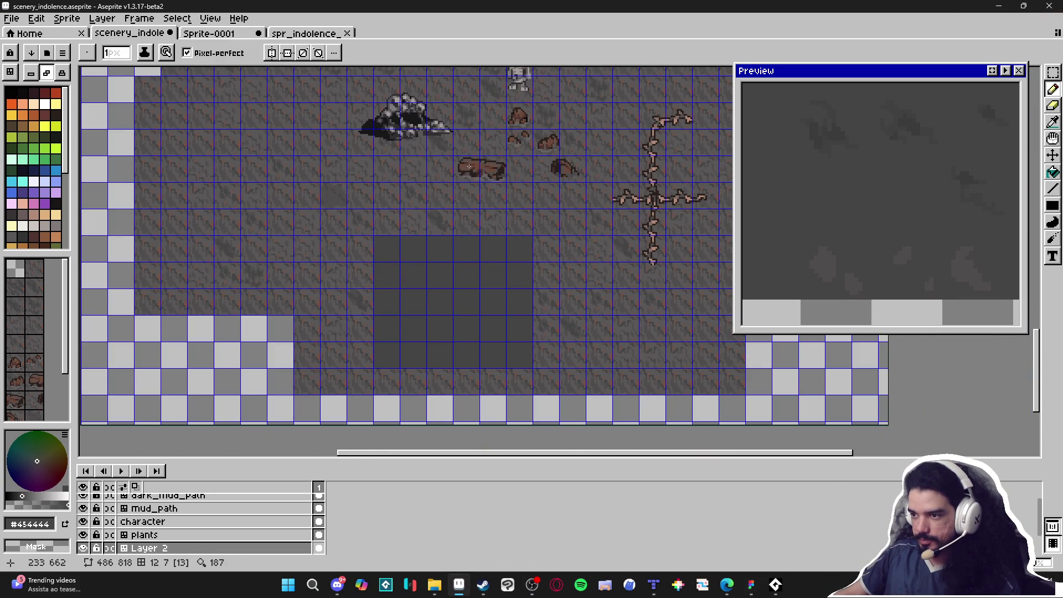
scroll(470, 166, "down", 1)
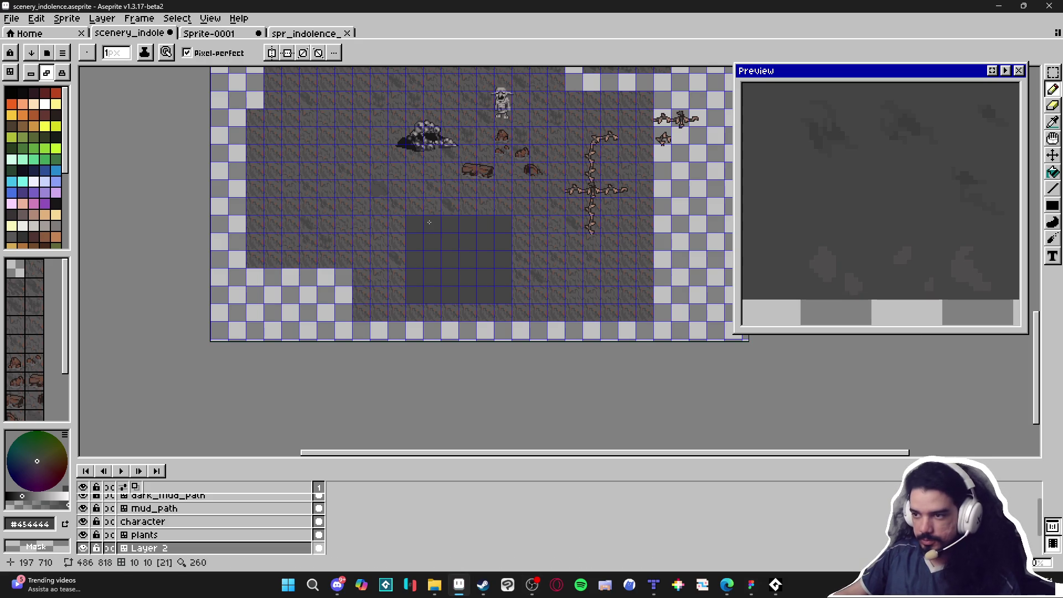
scroll(471, 171, "up", 2)
scroll(471, 170, "down", 4)
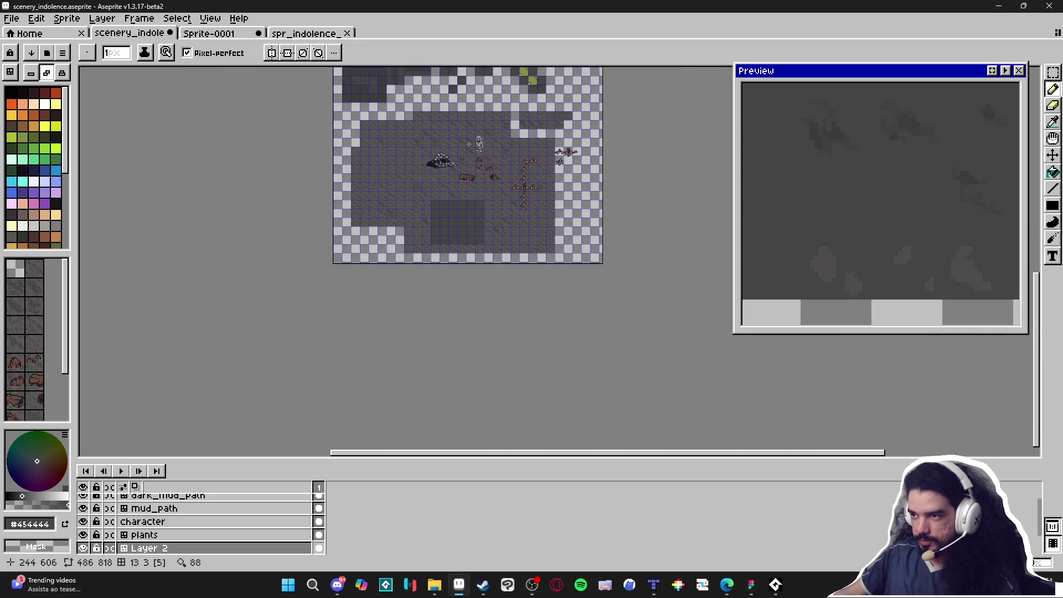
scroll(468, 155, "down", 1)
scroll(451, 340, "up", 6)
left_click(436, 397, "alt")
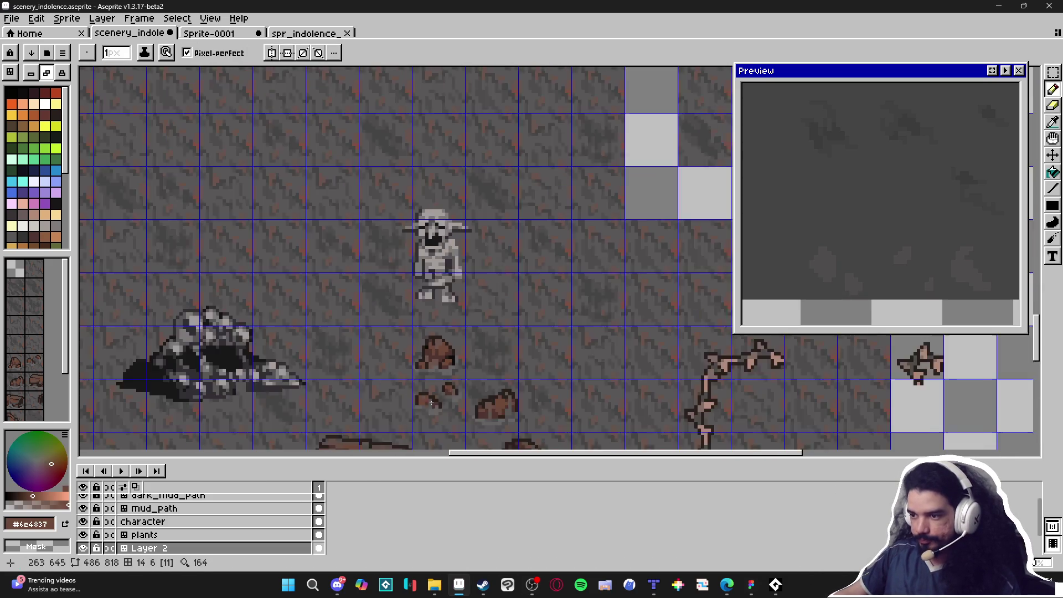
scroll(394, 326, "up", 4)
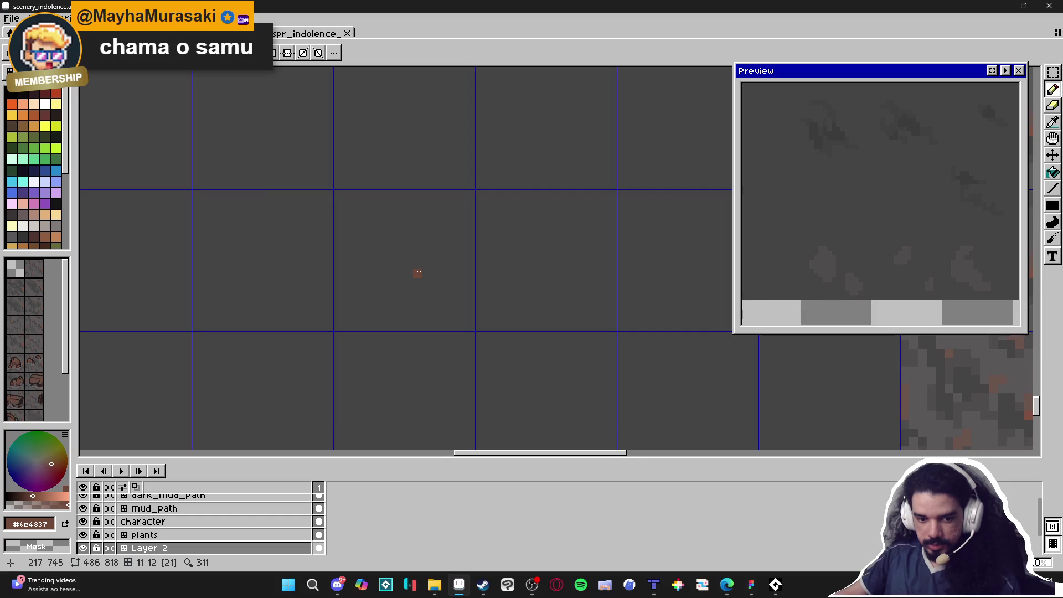
scroll(388, 291, "up", 2)
mouse_move(327, 200)
left_mouse_down()
mouse_move(385, 265)
mouse_move(326, 277)
mouse_move(372, 276)
left_mouse_up()
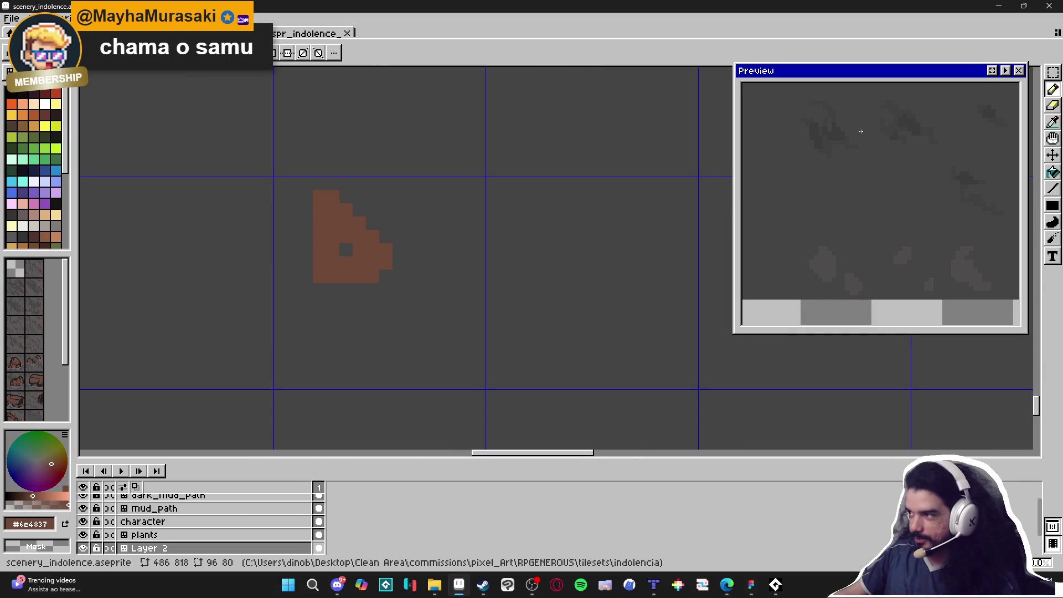
left_click(992, 71)
mouse_move(307, 248)
left_mouse_down()
mouse_move(327, 302)
mouse_move(389, 292)
left_mouse_up()
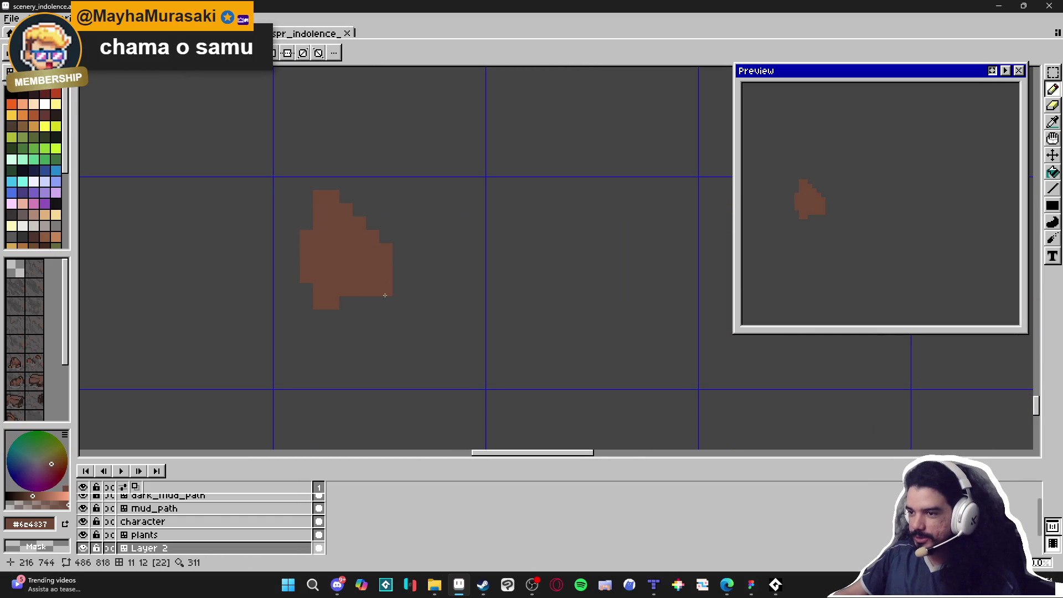
mouse_move(363, 213)
left_mouse_down()
mouse_move(385, 221)
mouse_move(399, 265)
left_mouse_up()
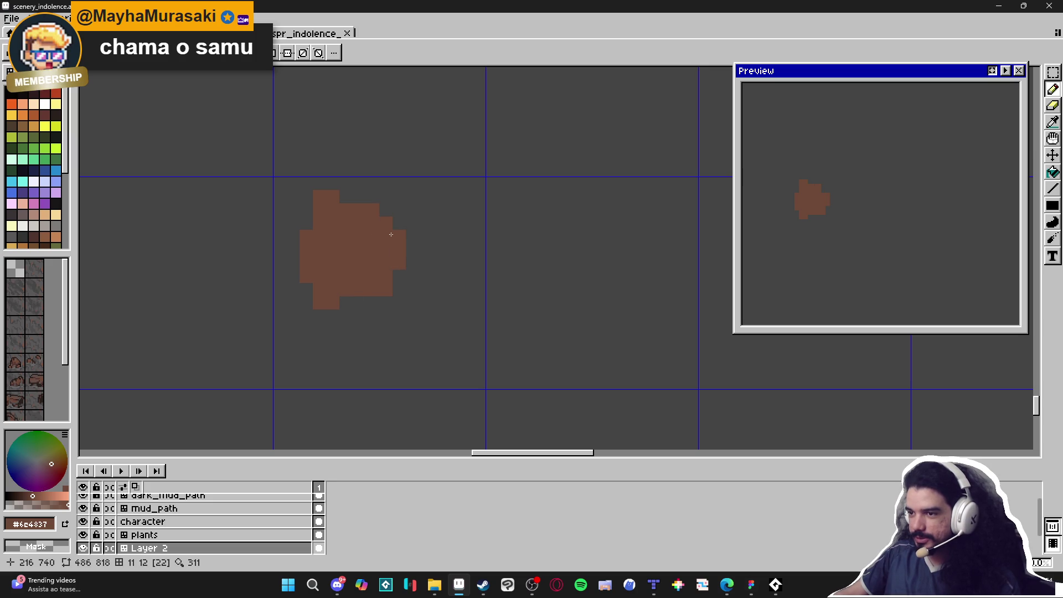
mouse_move(344, 302)
left_mouse_down()
mouse_move(393, 324)
mouse_move(360, 324)
mouse_move(432, 283)
mouse_move(421, 250)
mouse_move(451, 260)
mouse_move(448, 289)
mouse_move(427, 315)
left_mouse_up()
left_click_drag(349, 321, 332, 327)
mouse_move(410, 330)
left_mouse_down()
mouse_move(424, 340)
mouse_move(359, 346)
left_mouse_up()
Step: Flood-fill the rock shape with dark brown #4F342F
scroll(384, 312, "down", 3)
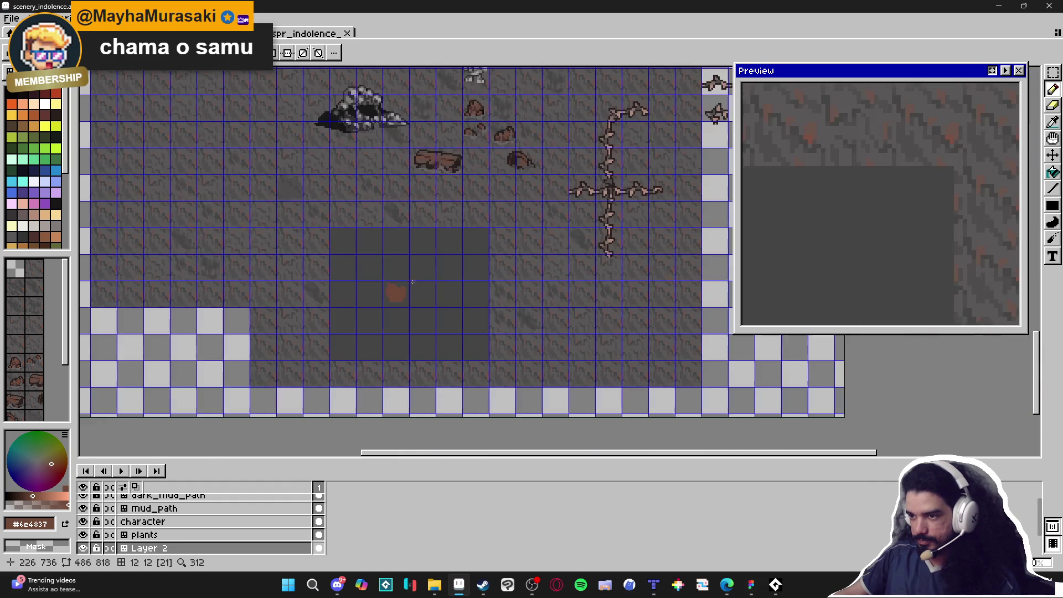
scroll(438, 208, "up", 2)
left_click(410, 200)
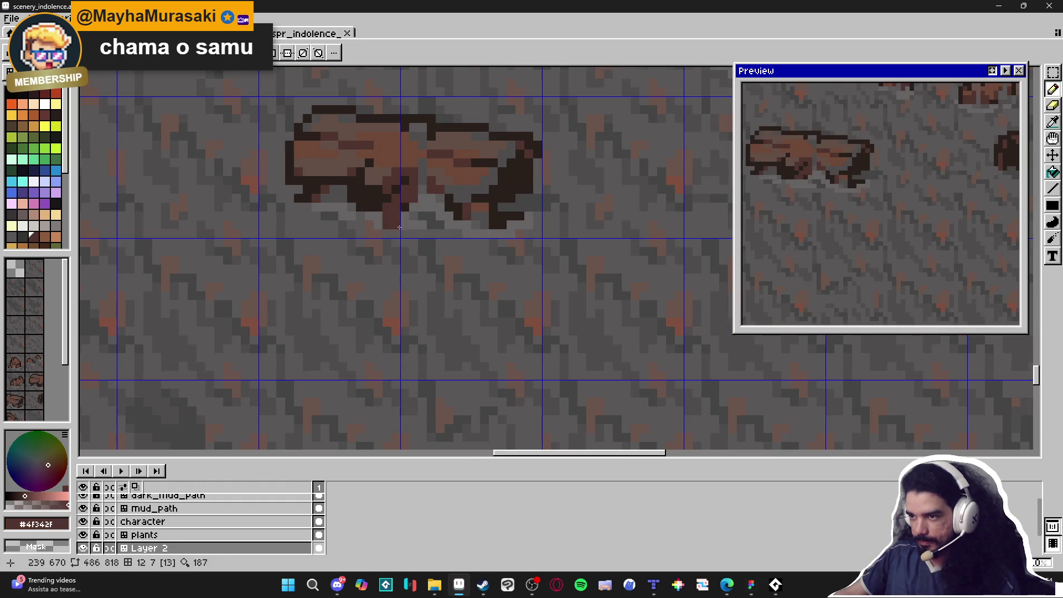
scroll(407, 208, "down", 2)
scroll(380, 376, "up", 3)
key("g")
left_click(380, 382)
scroll(380, 382, "down", 2)
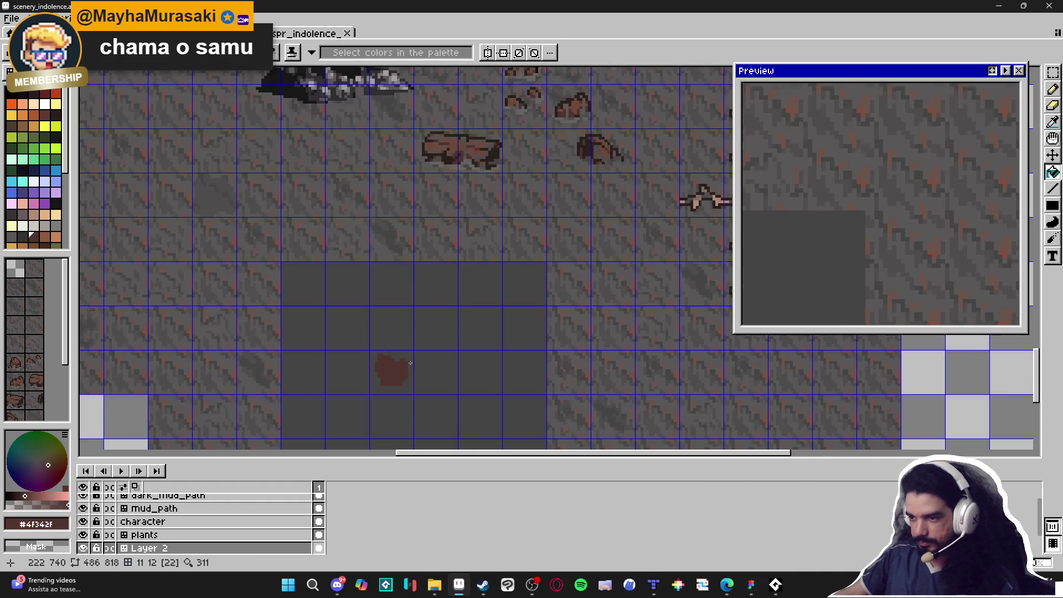
scroll(404, 378, "up", 2)
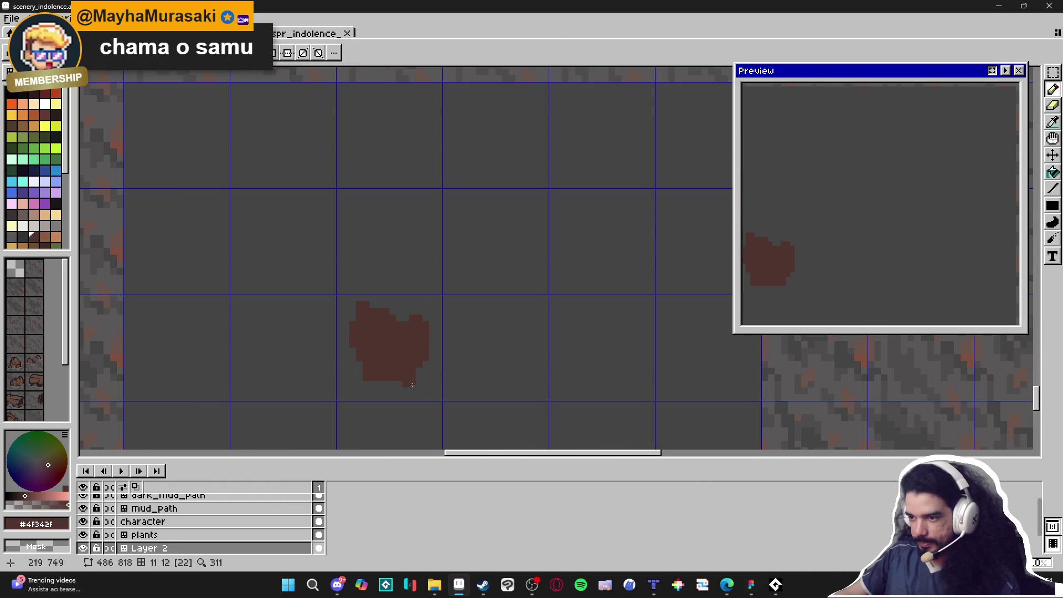
Step: Paint lighter brown #6c4837 highlights over the rock's upper-left
left_click(423, 372, "alt")
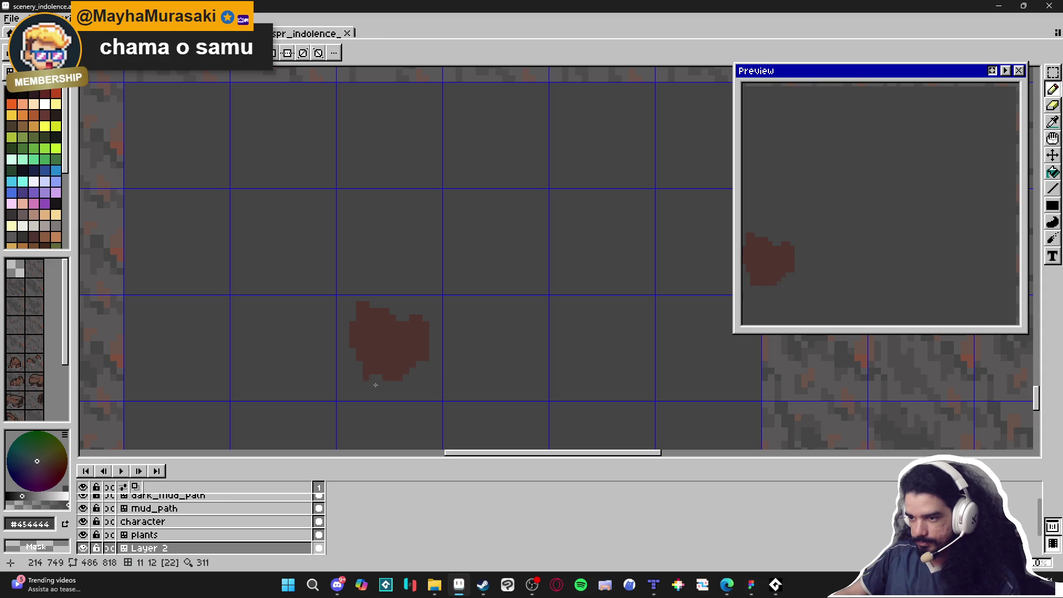
scroll(428, 361, "down", 3)
scroll(454, 166, "up", 1)
left_click(459, 126, "alt")
scroll(424, 265, "up", 3)
mouse_move(424, 265)
left_mouse_down()
mouse_move(397, 245)
mouse_move(423, 291)
mouse_move(384, 279)
mouse_move(446, 306)
mouse_move(471, 271)
mouse_move(494, 312)
mouse_move(448, 326)
mouse_move(421, 354)
mouse_move(407, 335)
mouse_move(460, 354)
mouse_move(496, 331)
mouse_move(503, 302)
left_mouse_up()
Step: Lighten two dark pixels at the rock's lower left
left_click_drag(390, 345, 390, 359)
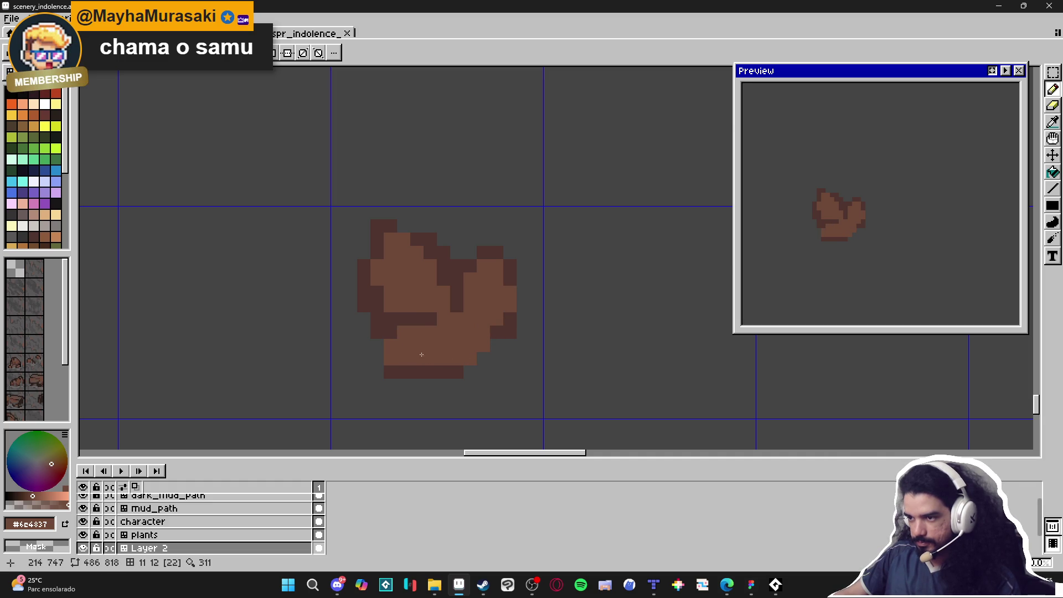
scroll(430, 352, "down", 4)
scroll(429, 352, "down", 2)
scroll(437, 354, "up", 2)
scroll(449, 356, "down", 2)
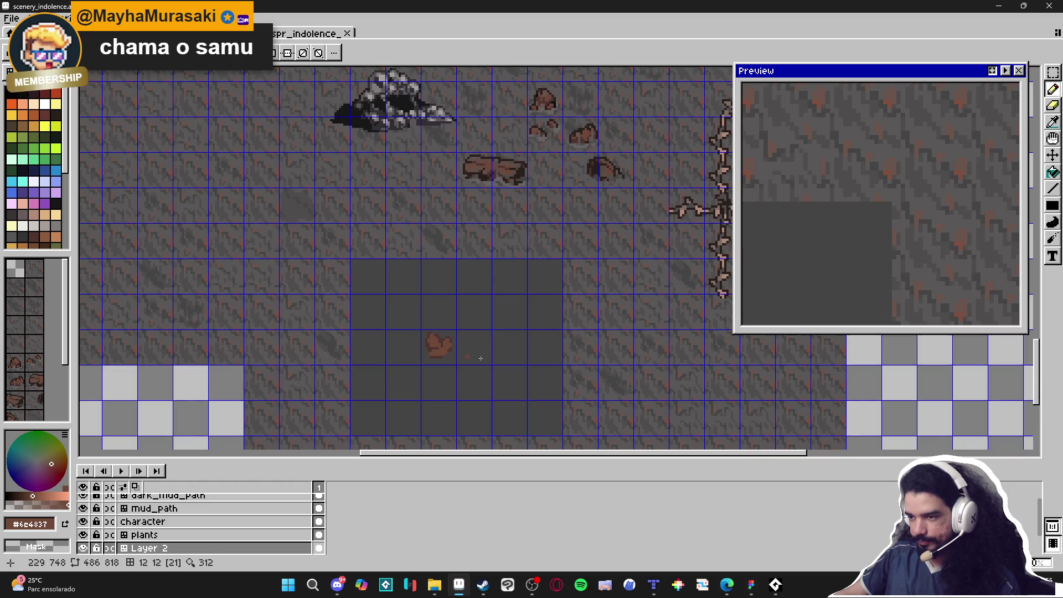
scroll(452, 357, "up", 1)
scroll(451, 353, "down", 1)
scroll(451, 350, "down", 1)
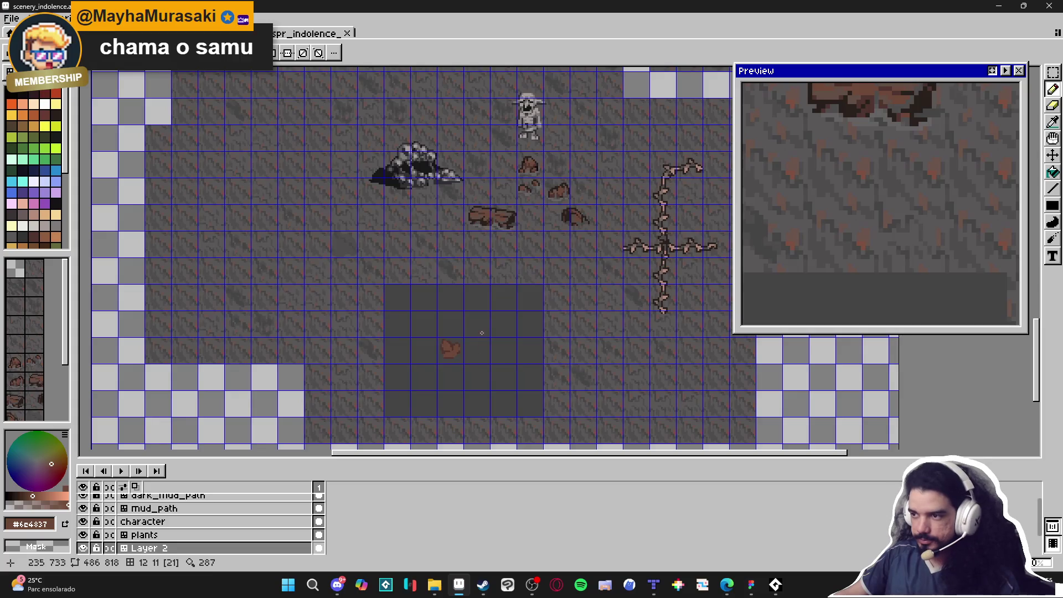
scroll(450, 349, "up", 3)
scroll(432, 359, "up", 1)
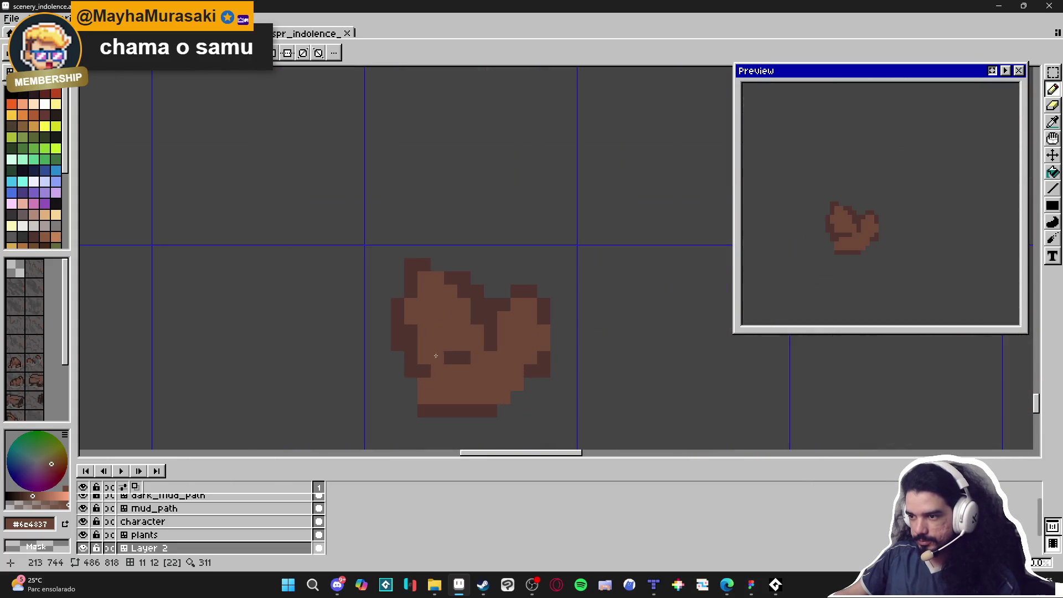
scroll(432, 359, "down", 1)
scroll(430, 357, "up", 1)
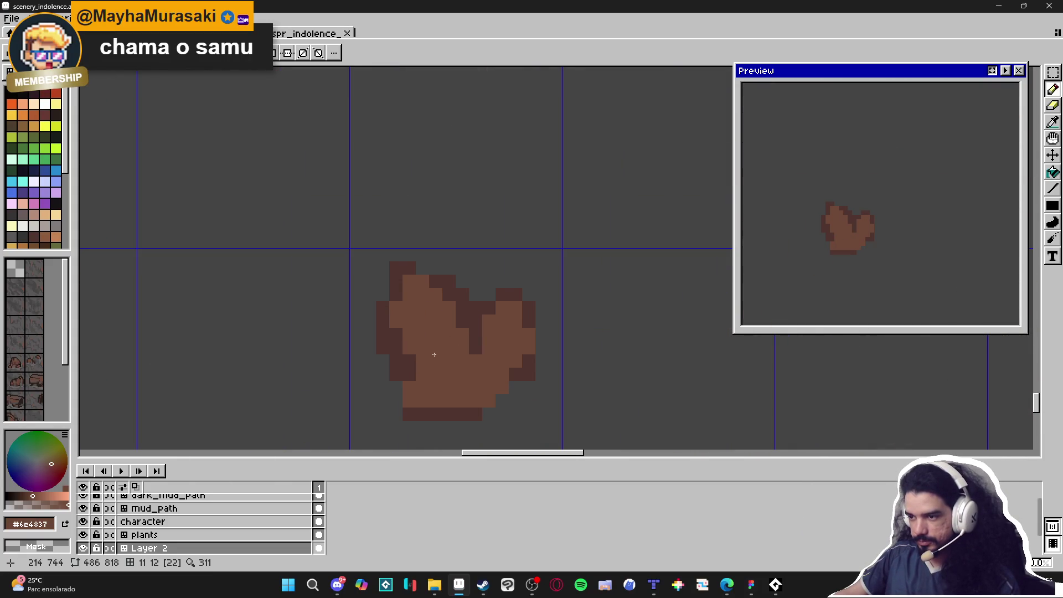
scroll(443, 355, "down", 3)
scroll(447, 353, "up", 4)
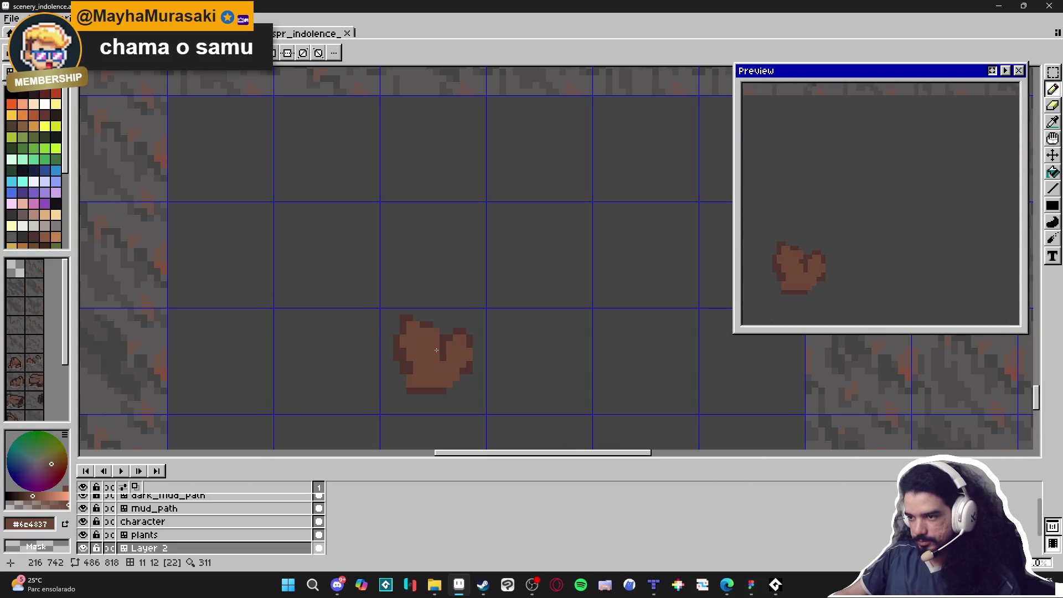
Step: Sample the rock's dark brown and draw a diagonal crease and a vertical crack splitting the rock
left_click(446, 333, "alt")
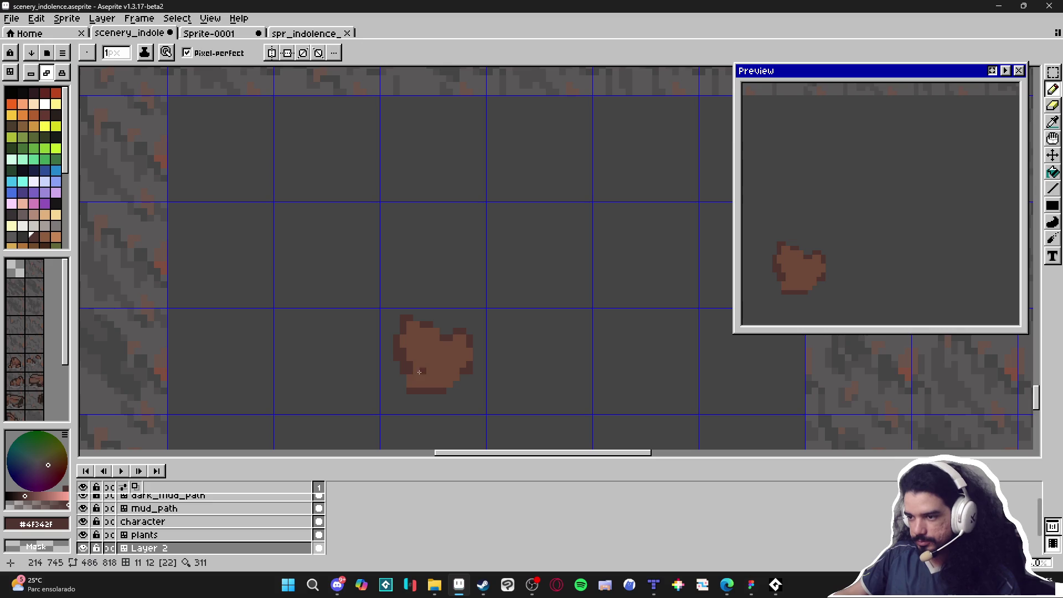
left_click_drag(413, 364, 436, 350)
left_click(434, 355)
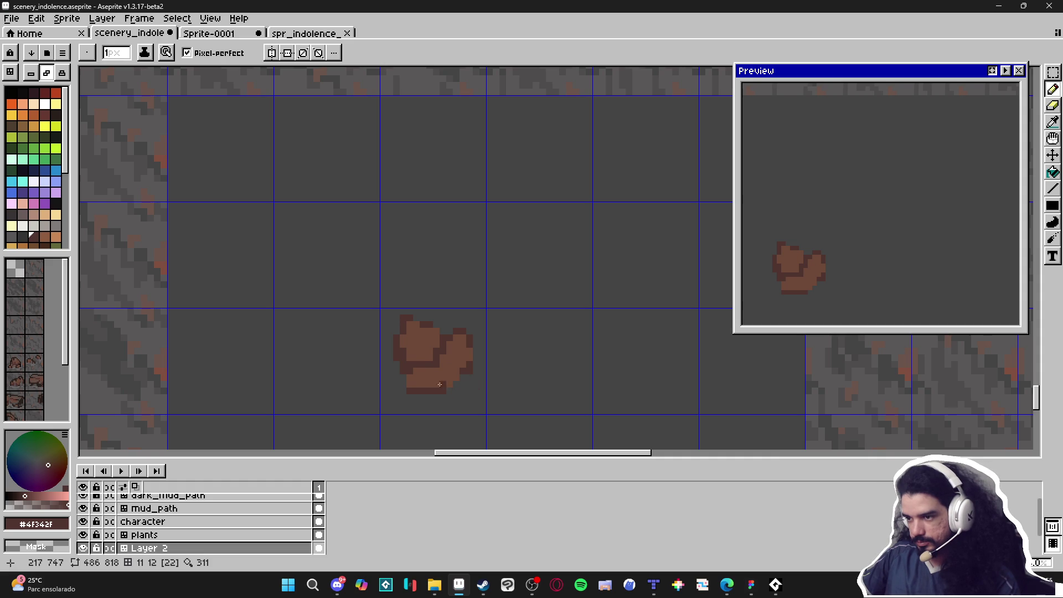
left_click_drag(427, 387, 427, 371)
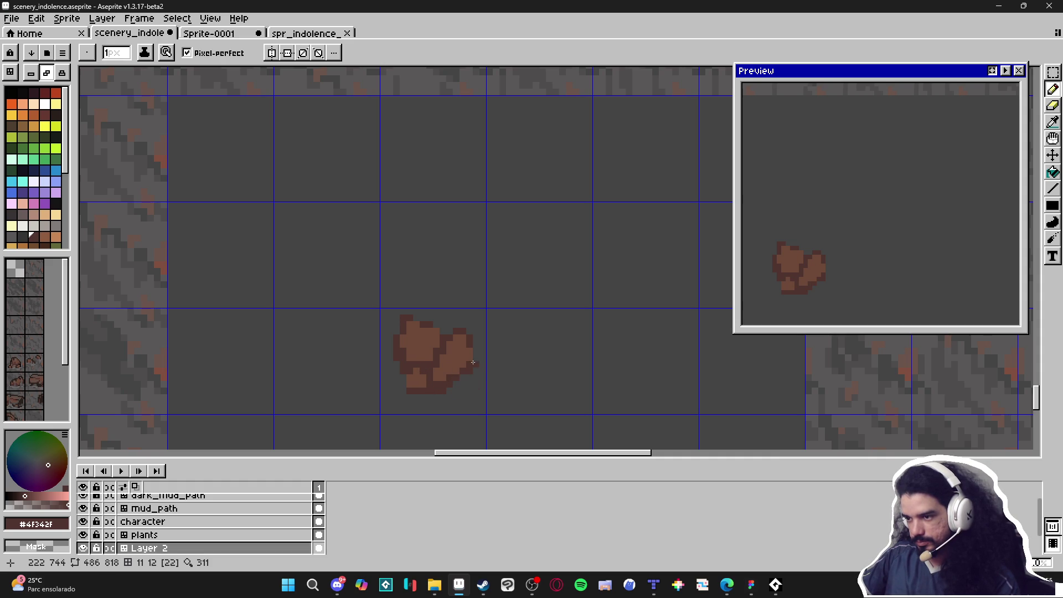
Step: Pick the lighter grey #4f4d4d and paint it along the rock's lower-right edge
scroll(466, 385, "down", 2)
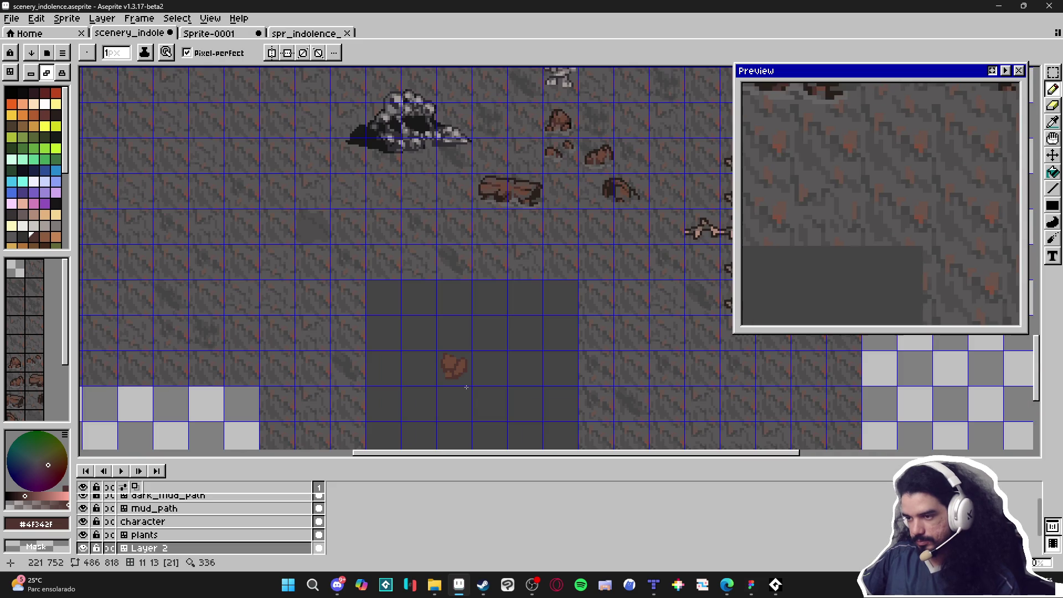
scroll(460, 354, "down", 1)
scroll(459, 328, "up", 2)
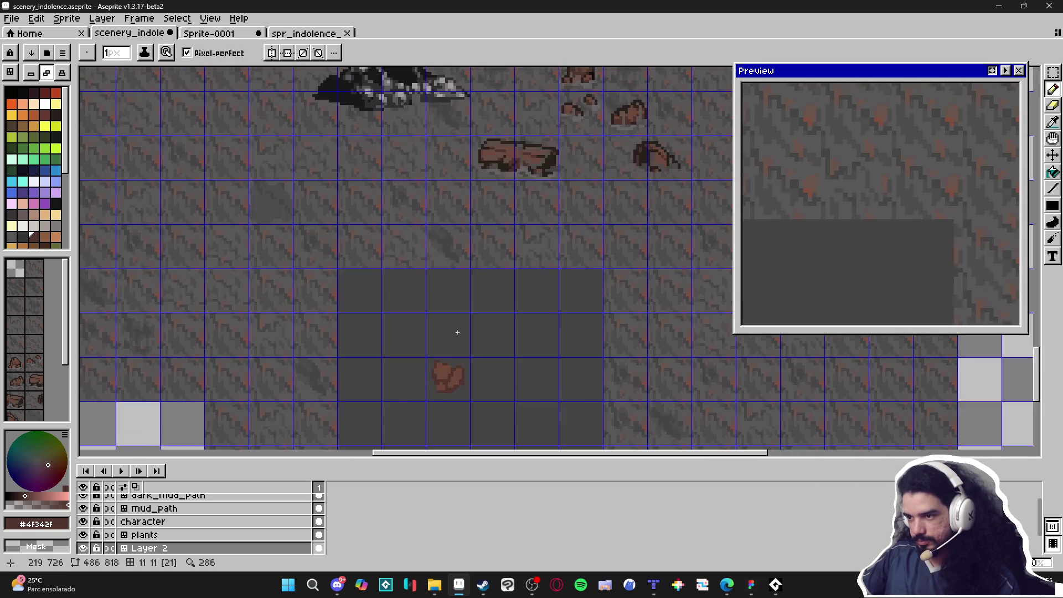
scroll(468, 377, "up", 1)
left_click(471, 388, "alt")
scroll(450, 233, "up", 3)
left_click(421, 203, "alt")
scroll(427, 301, "down", 3)
scroll(428, 327, "up", 3)
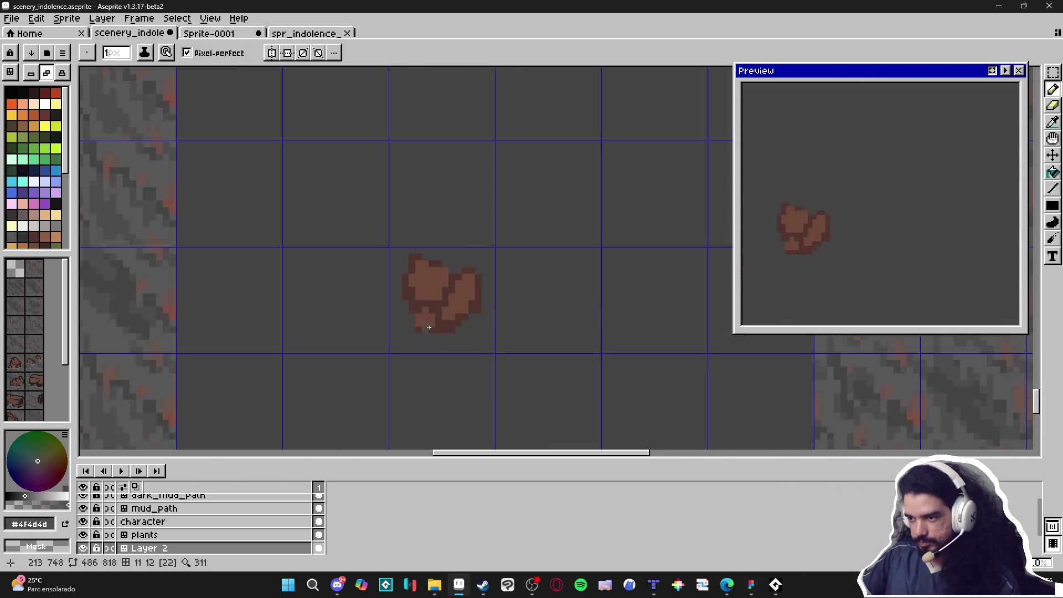
scroll(427, 327, "up", 2)
mouse_move(471, 331)
left_mouse_down()
mouse_move(488, 315)
mouse_move(352, 242)
mouse_move(402, 268)
mouse_move(423, 256)
left_mouse_up()
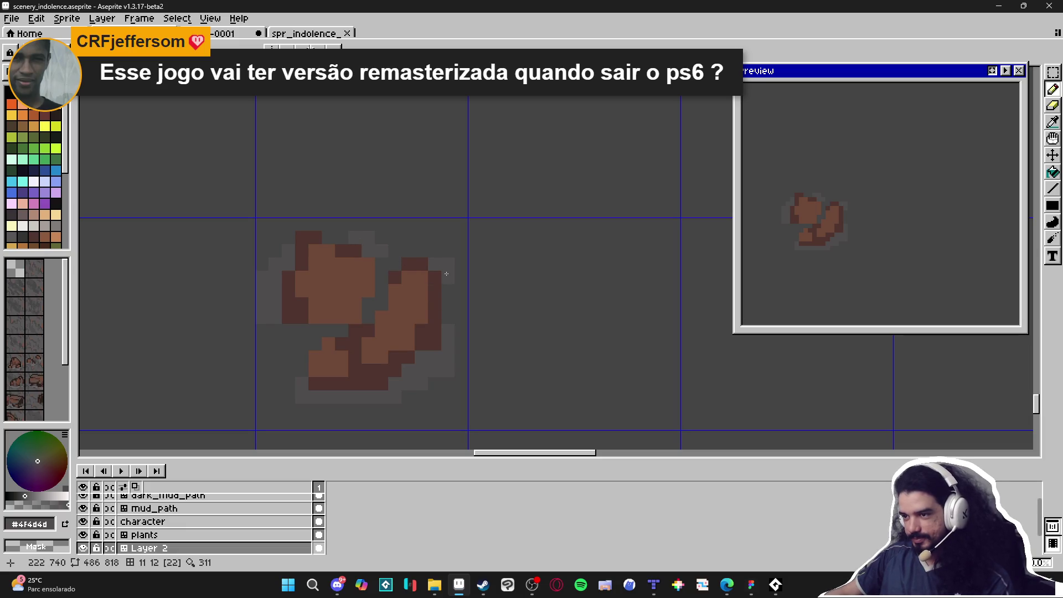
Step: Paint a soft grey rim around the rock, turning some stray brown pixels grey
scroll(423, 256, "down", 3)
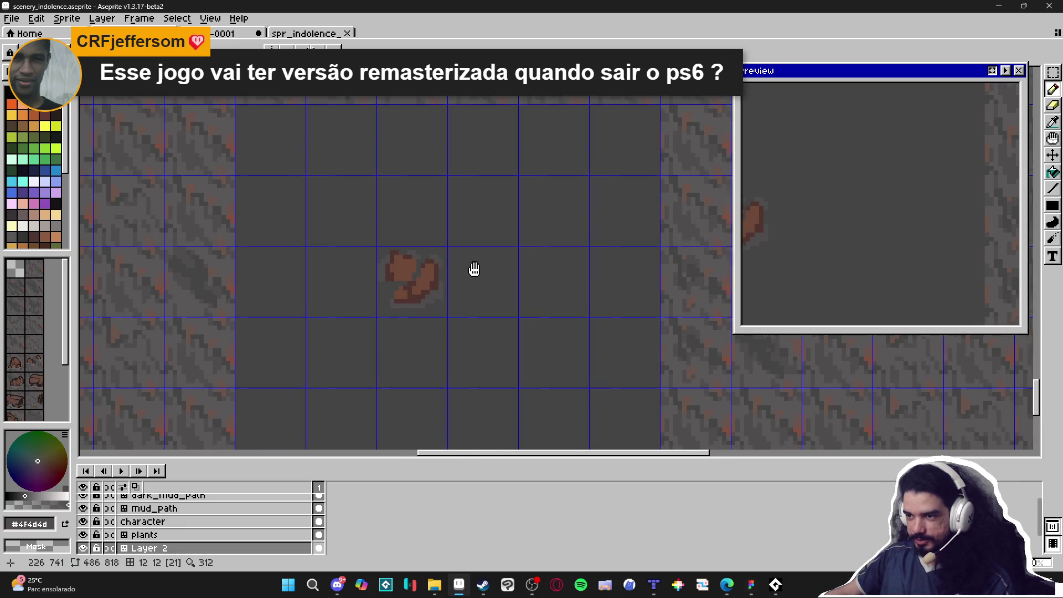
scroll(457, 272, "down", 2)
scroll(470, 288, "up", 3)
scroll(478, 273, "down", 3)
left_click_drag(481, 259, 495, 284)
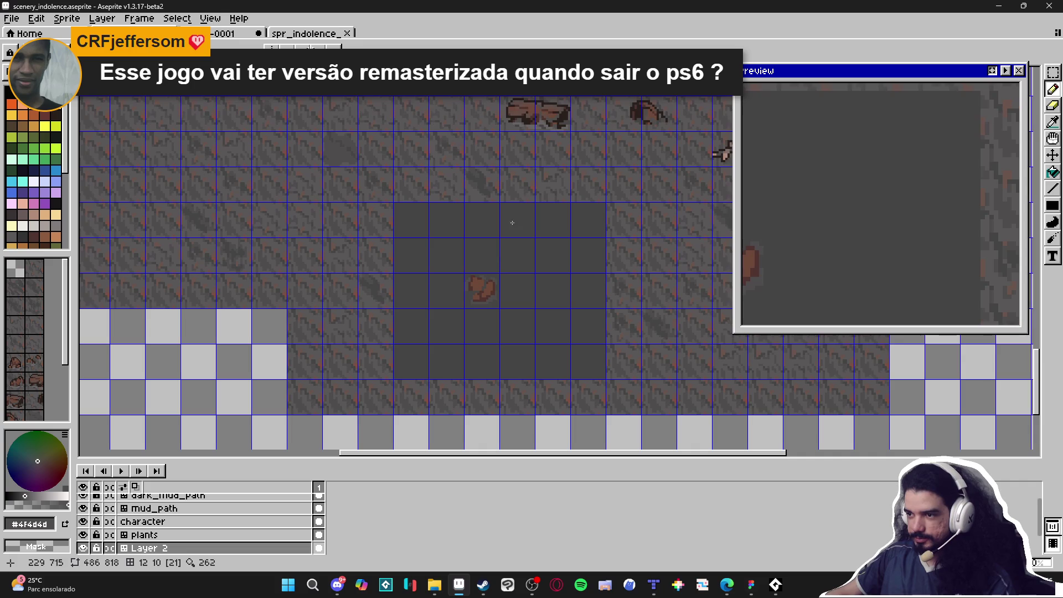
scroll(547, 122, "up", 2)
scroll(485, 292, "down", 2)
scroll(486, 291, "up", 2)
scroll(486, 292, "down", 2)
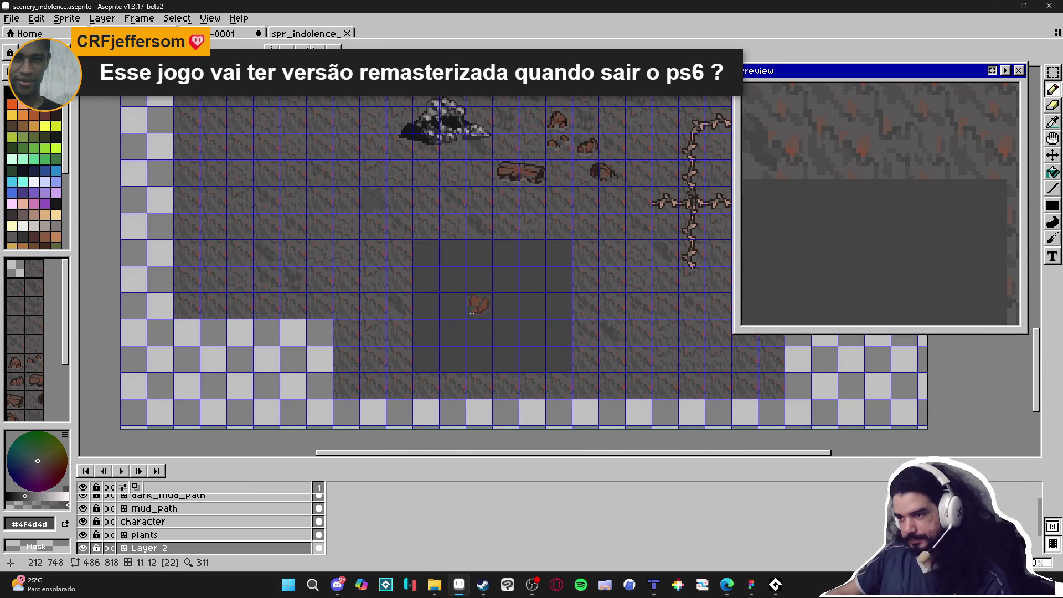
scroll(492, 320, "up", 2)
scroll(536, 268, "down", 1)
scroll(536, 268, "up", 1)
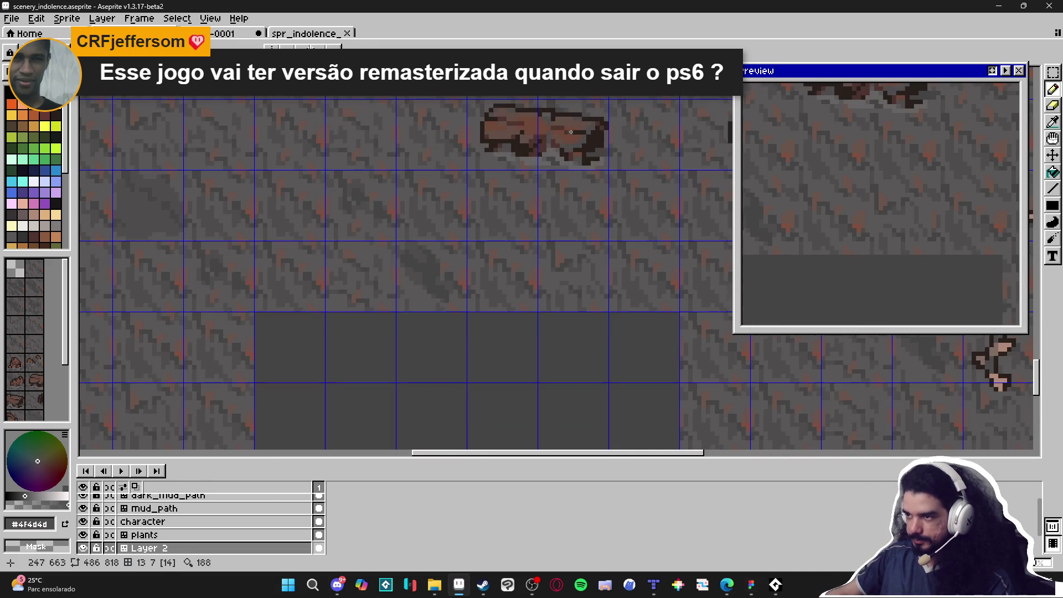
scroll(527, 251, "up", 1)
scroll(463, 407, "up", 5)
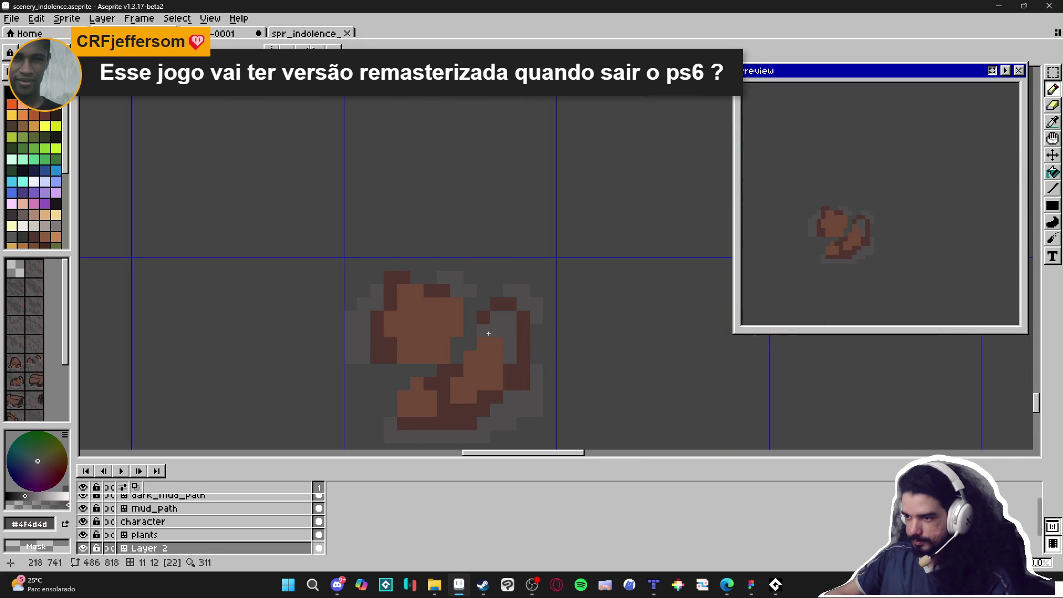
left_click_drag(420, 306, 399, 327)
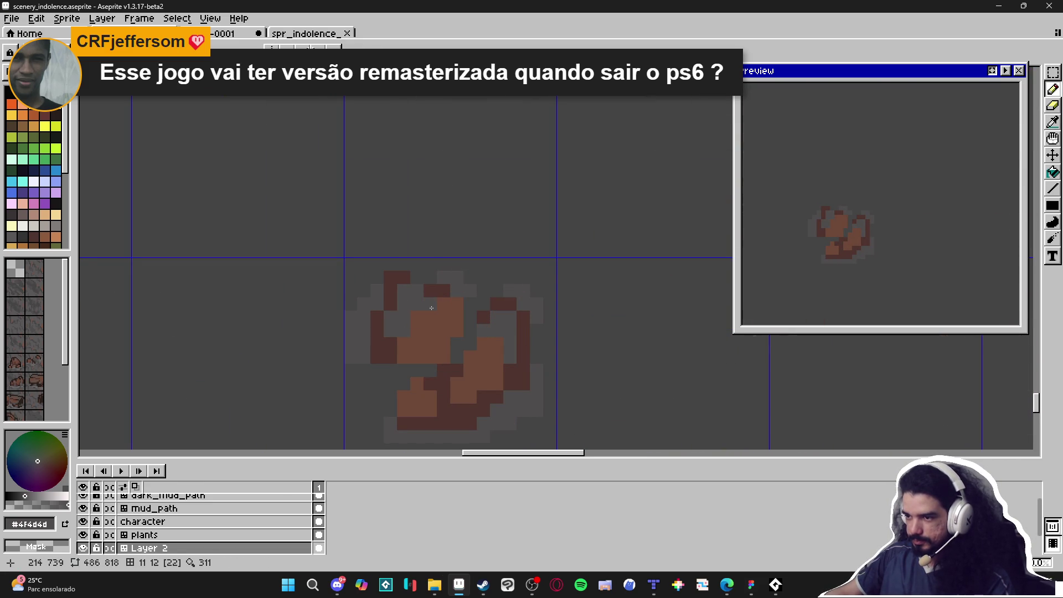
left_click_drag(463, 321, 458, 319)
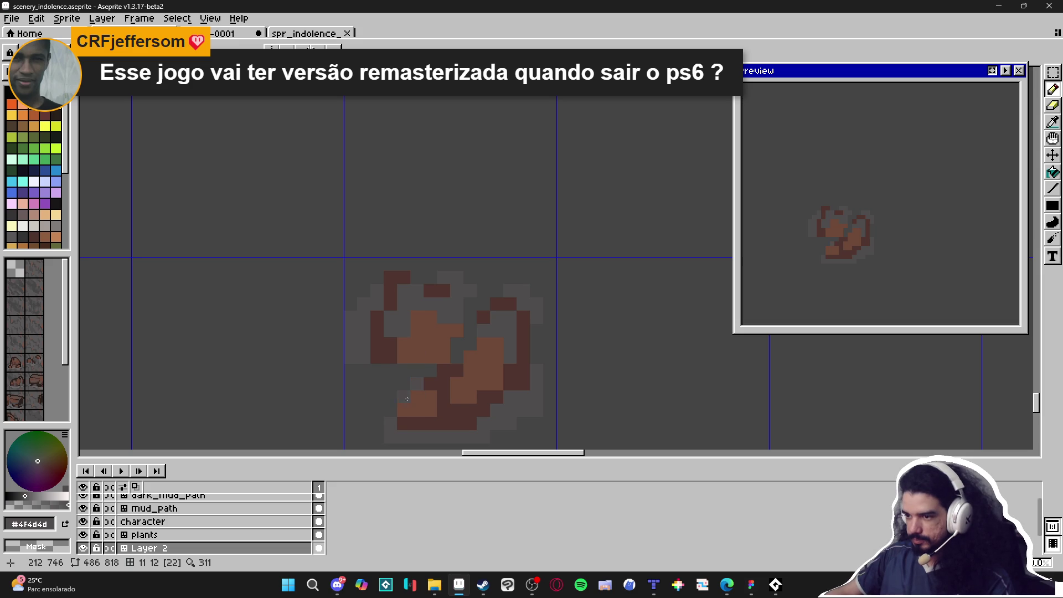
Step: Eyedrop the rock's dark brown #4f342f as the foreground colour
scroll(411, 395, "down", 6)
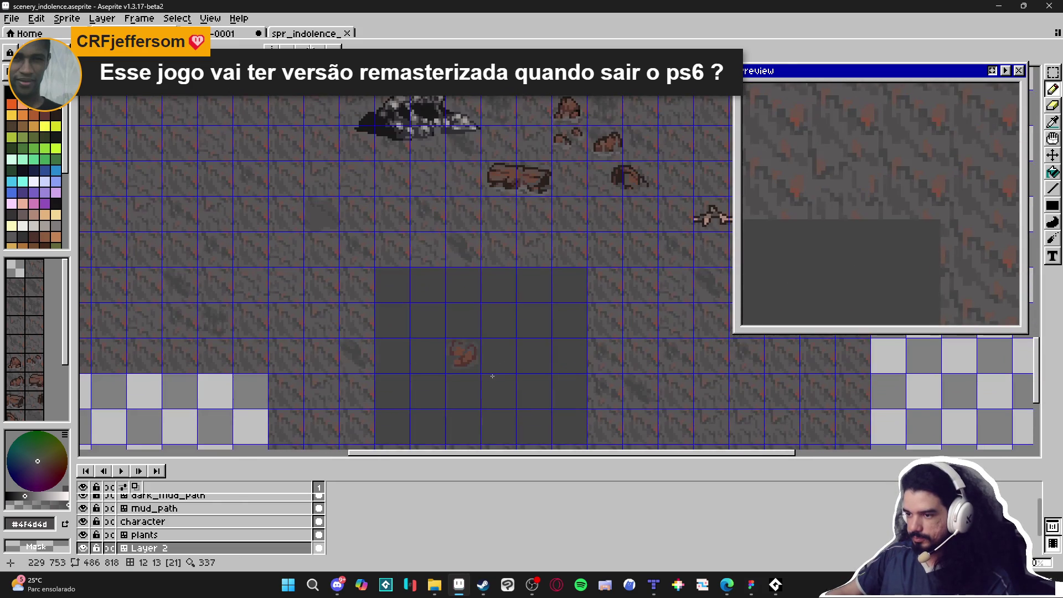
scroll(482, 376, "up", 3)
scroll(504, 363, "down", 4)
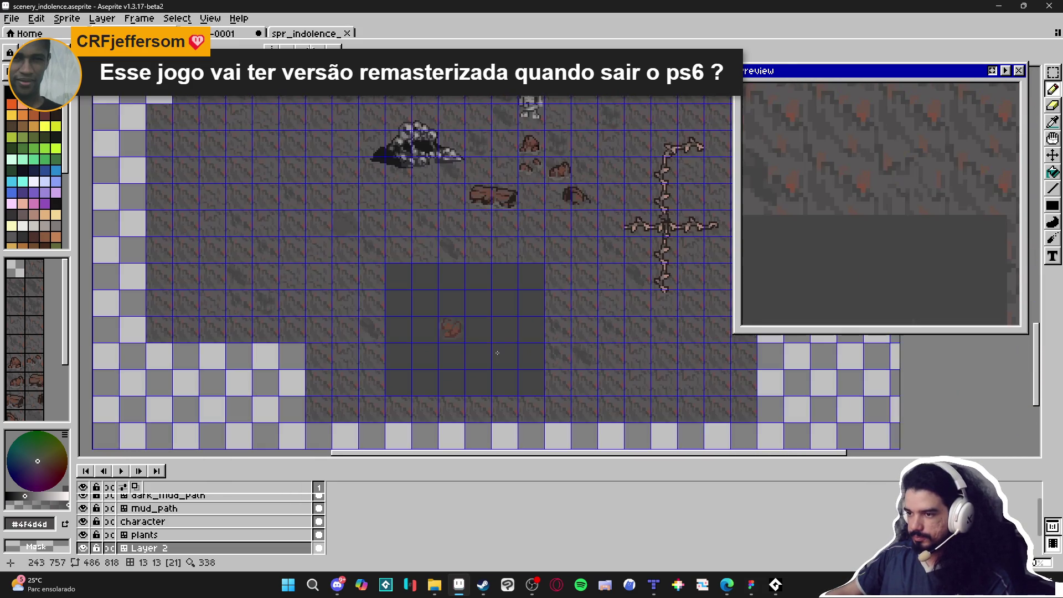
scroll(453, 335, "up", 3)
left_click(466, 310, "alt")
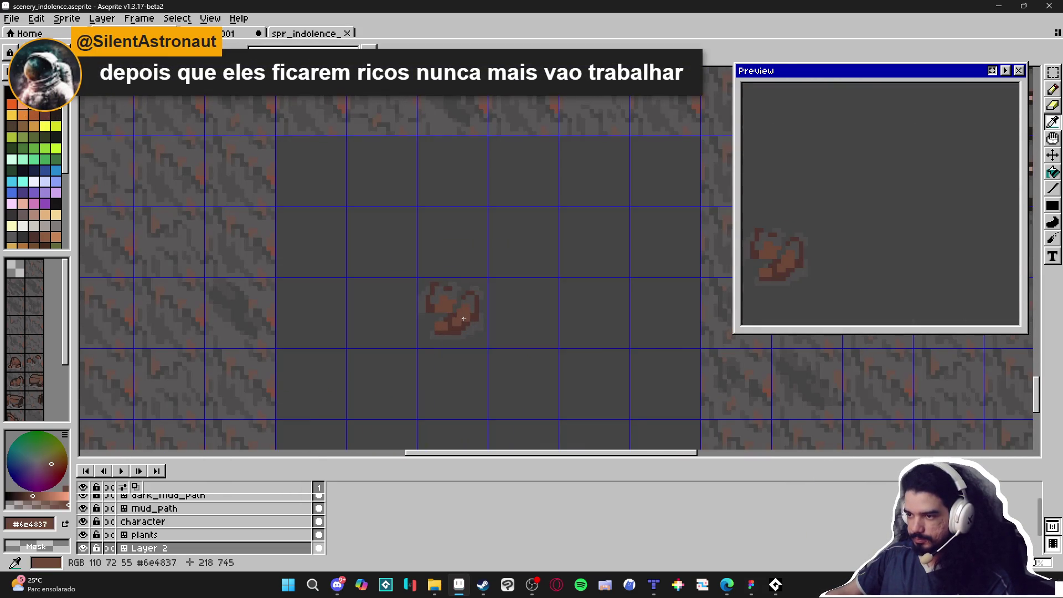
scroll(472, 320, "down", 3)
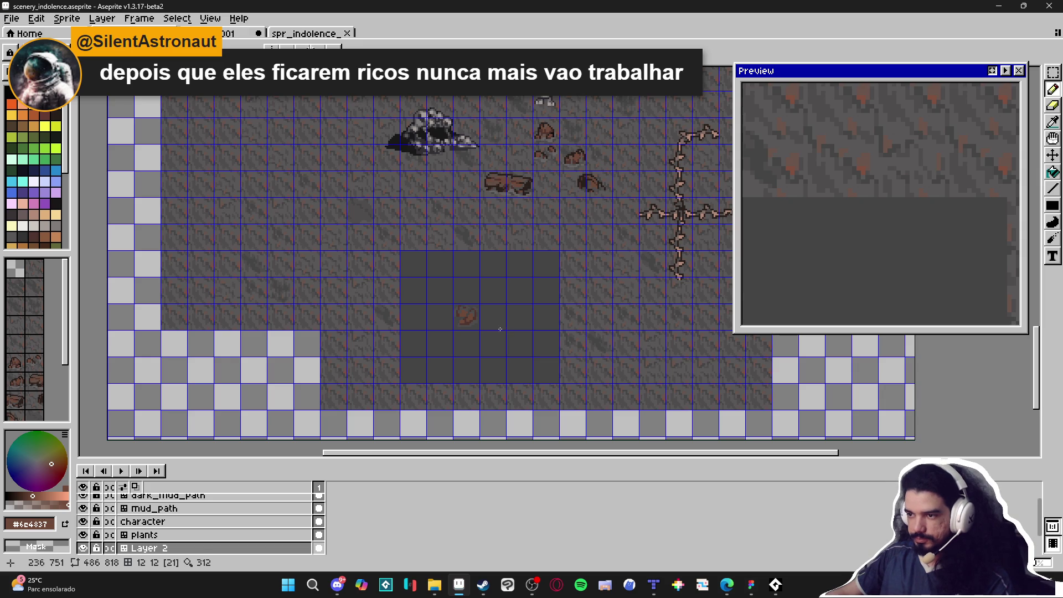
scroll(487, 325, "up", 3)
left_click(436, 313, "alt")
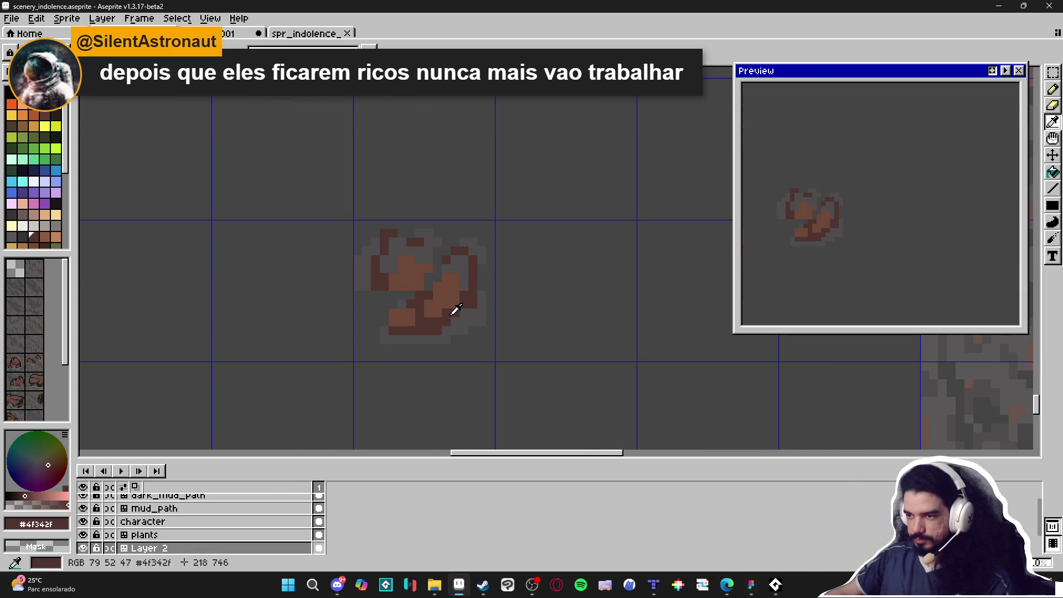
Step: Darken the rock's remaining light brown pixels and rows with #4f342f
mouse_move(443, 310)
left_mouse_down()
mouse_move(453, 288)
mouse_move(437, 286)
mouse_move(446, 297)
mouse_move(429, 313)
left_mouse_up()
left_click(438, 283)
left_click(456, 304)
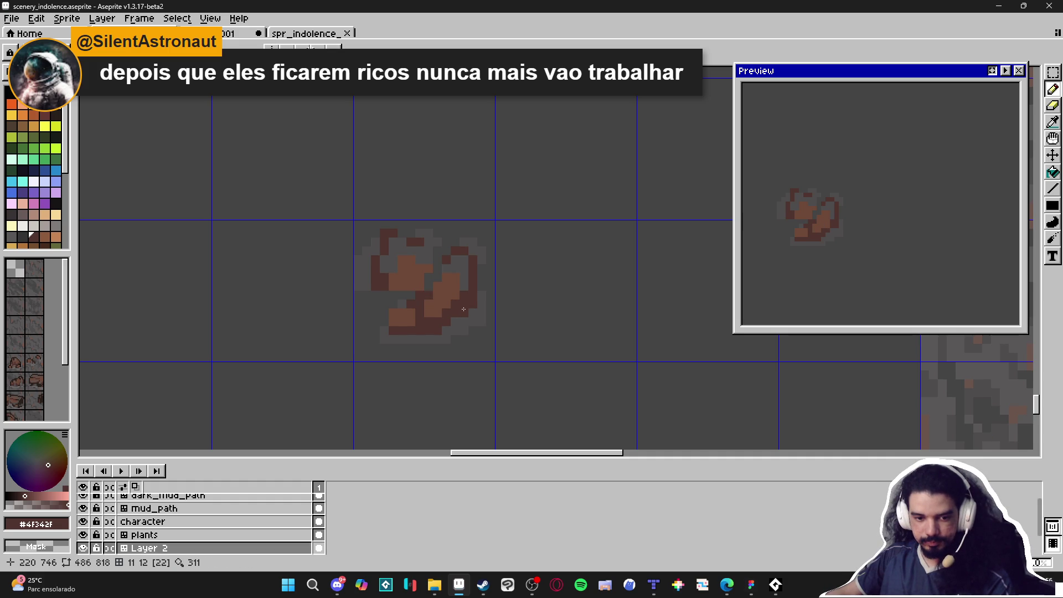
scroll(434, 316, "up", 1)
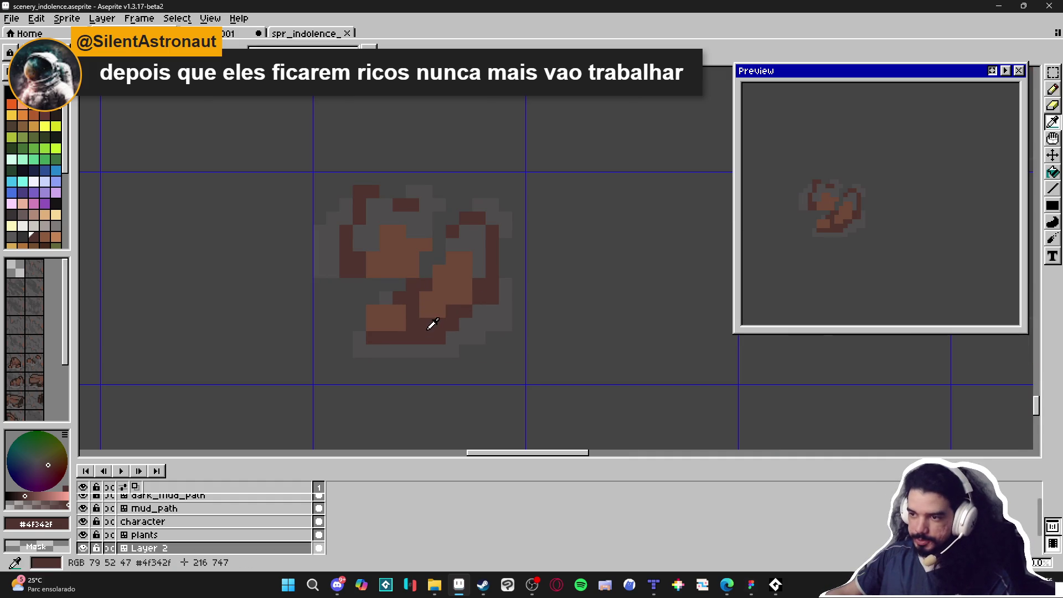
left_click(433, 311)
left_click(432, 297)
Step: Pick mid-dark brown #5a3b32 and repaint the centre-right and light orange blocks with it
left_click(441, 304, "alt")
mouse_move(442, 304)
left_mouse_down()
mouse_move(443, 271)
mouse_move(461, 296)
left_mouse_up()
left_click(465, 271)
left_click_drag(465, 257, 451, 258)
mouse_move(399, 324)
left_mouse_down()
mouse_move(385, 311)
mouse_move(372, 324)
left_mouse_up()
mouse_move(386, 258)
left_mouse_down()
mouse_move(393, 268)
mouse_move(412, 257)
mouse_move(392, 231)
mouse_move(422, 247)
left_mouse_up()
Step: Fill the grey gaps inside the rock with brown
left_click(373, 245)
left_click(360, 244)
left_click(373, 231)
left_click(359, 232)
scroll(410, 259, "down", 8)
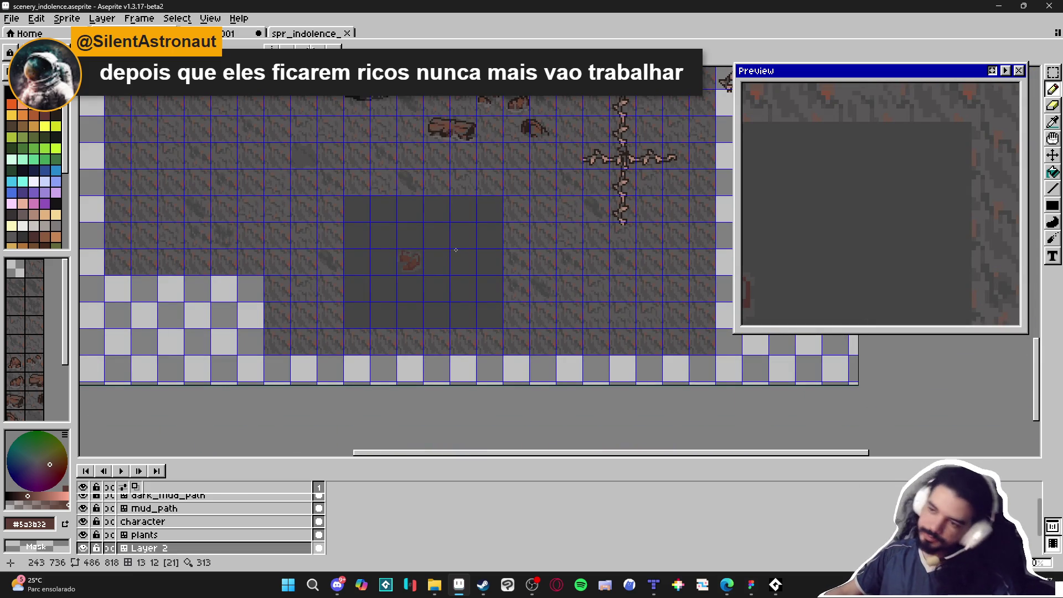
scroll(412, 270, "down", 1)
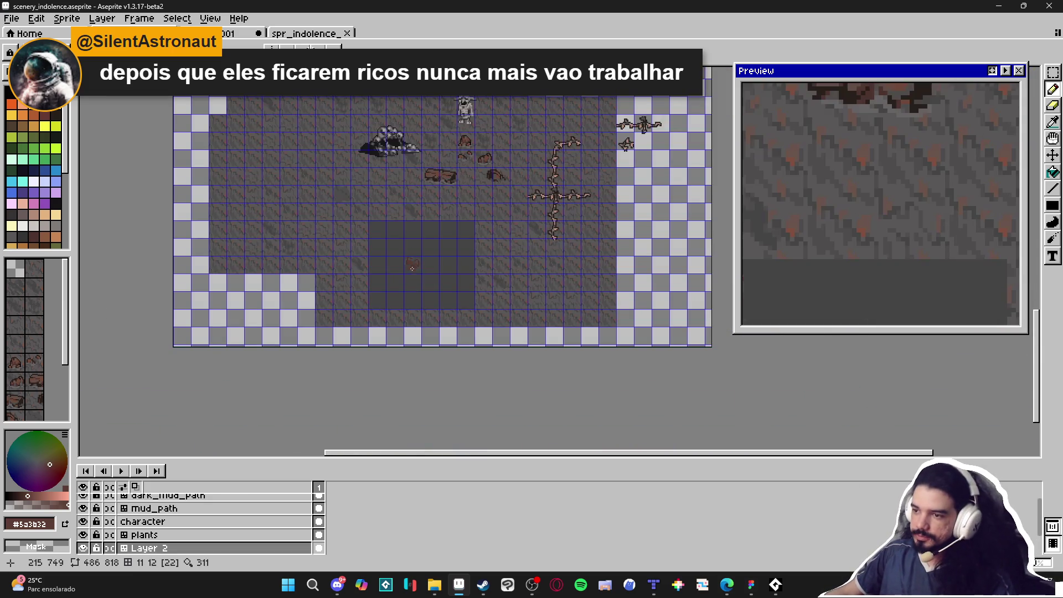
scroll(412, 271, "up", 8)
Step: Extend the rock's left side with extra dark brown pixels
mouse_move(412, 244)
left_mouse_down()
mouse_move(391, 244)
mouse_move(408, 246)
left_mouse_up()
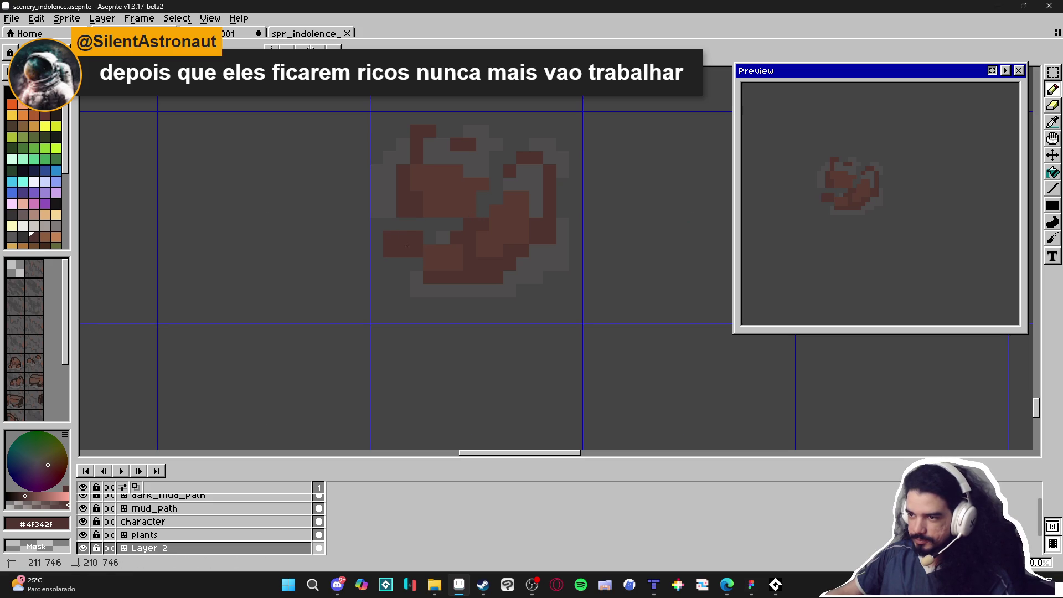
left_click(403, 224)
left_click(391, 225)
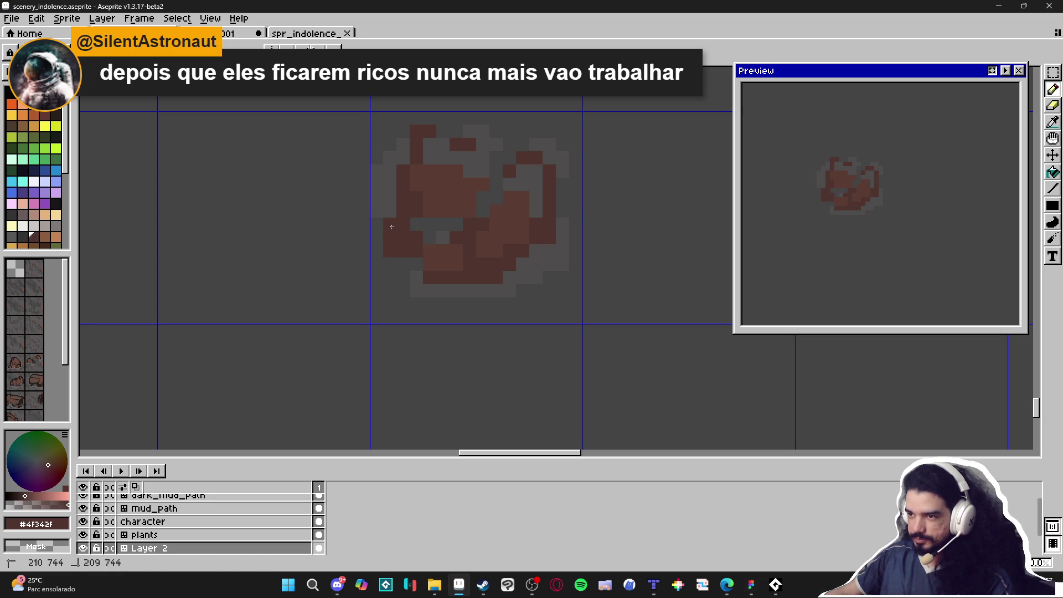
left_click_drag(377, 237, 378, 224)
Step: Sample the grey background colour and shift the map view down and left
left_click(417, 258, "alt")
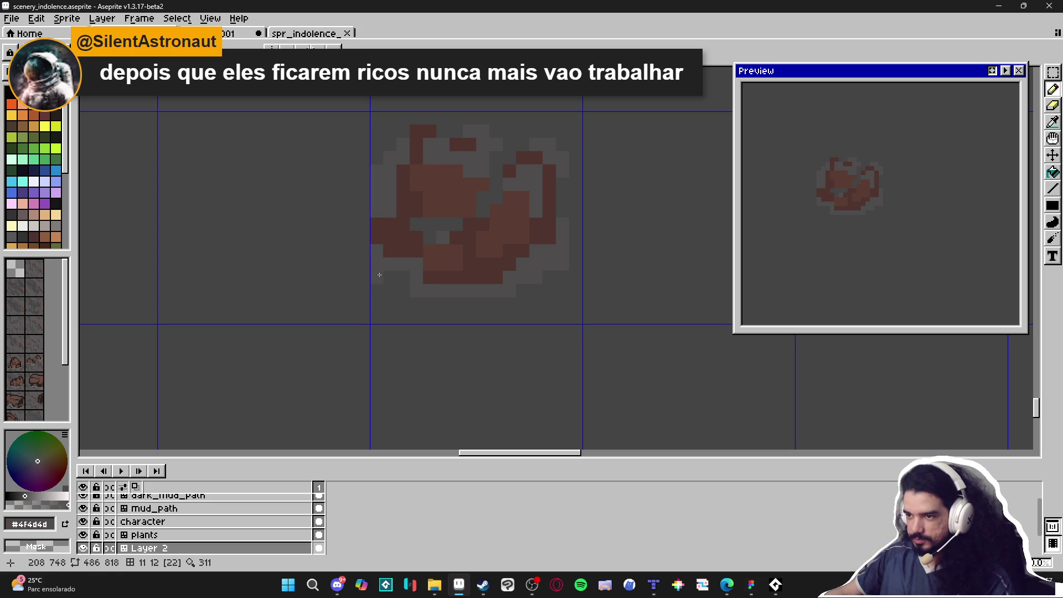
scroll(446, 279, "down", 7)
scroll(496, 277, "down", 2)
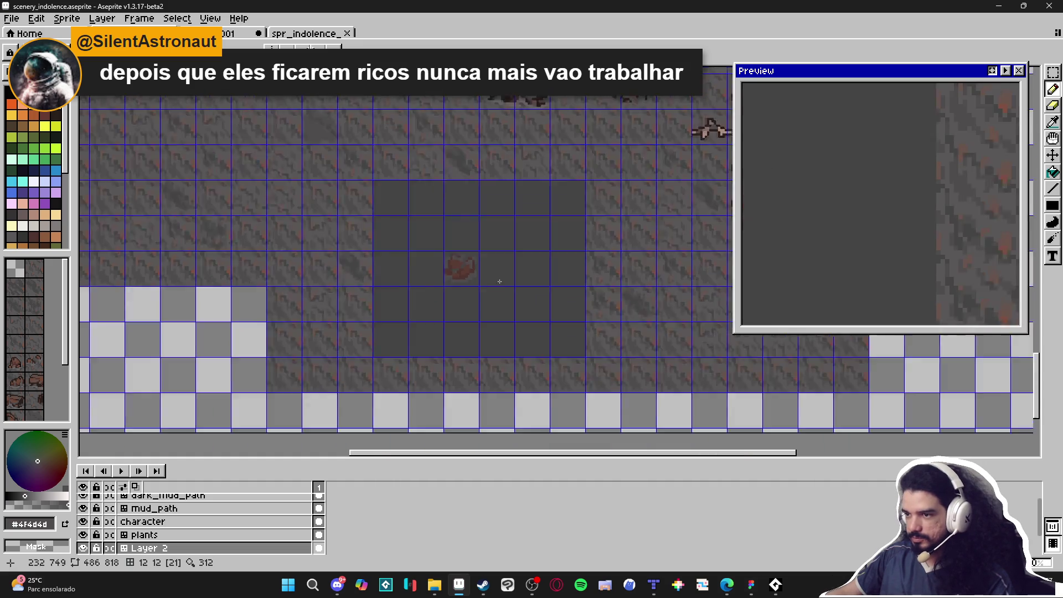
scroll(465, 273, "up", 4)
scroll(461, 272, "up", 3)
scroll(492, 270, "down", 5)
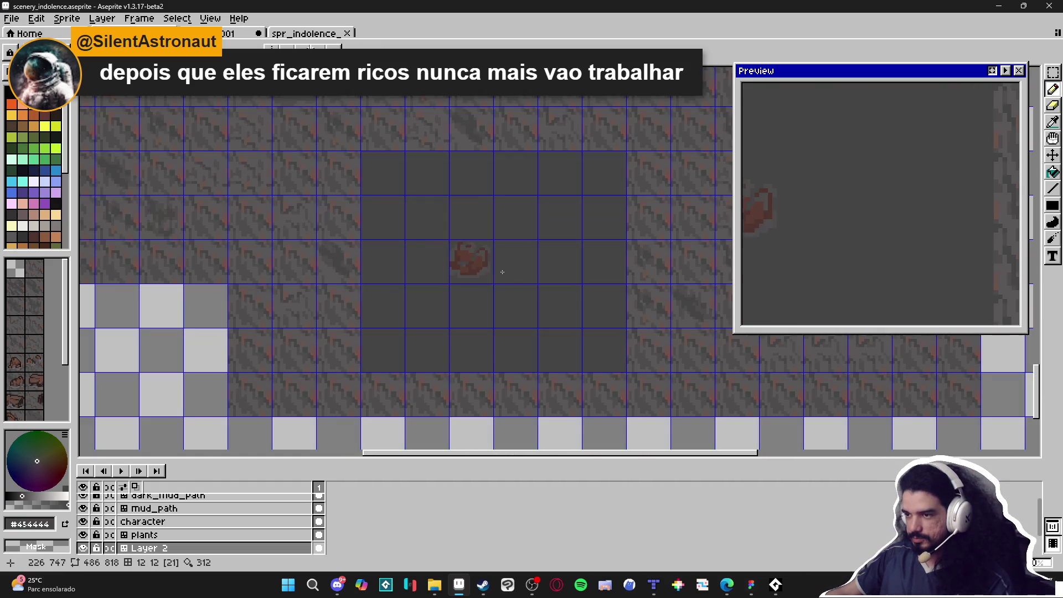
scroll(499, 272, "down", 2)
left_click_drag(532, 275, 498, 284)
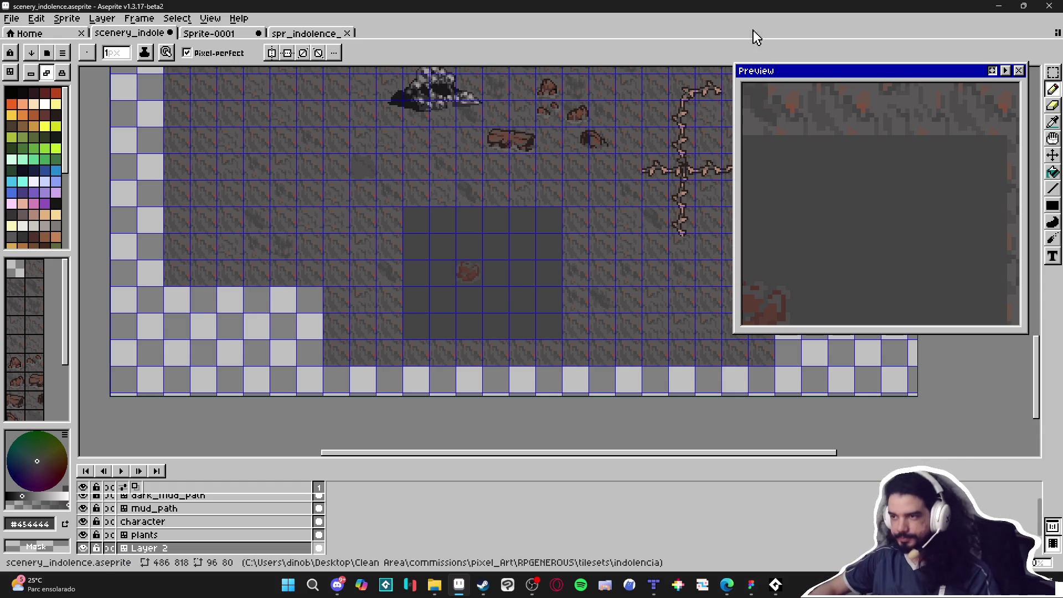
Step: Zoom out and back in to inspect the reshaded rock, switch to Move, and bring Tiled forward
scroll(509, 265, "down", 3)
scroll(506, 251, "up", 1)
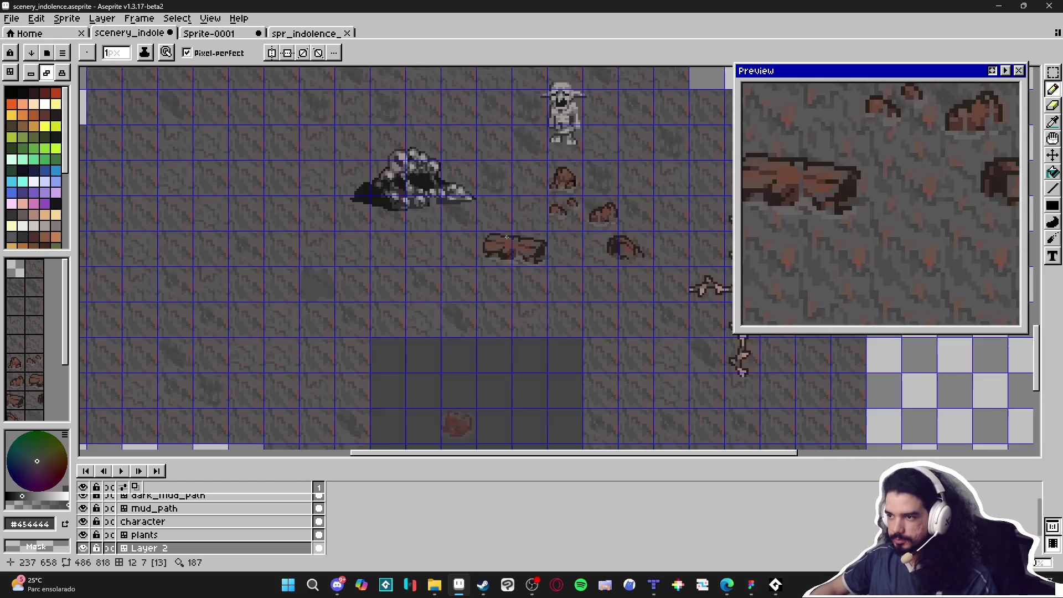
scroll(505, 233, "down", 3)
scroll(502, 243, "up", 1)
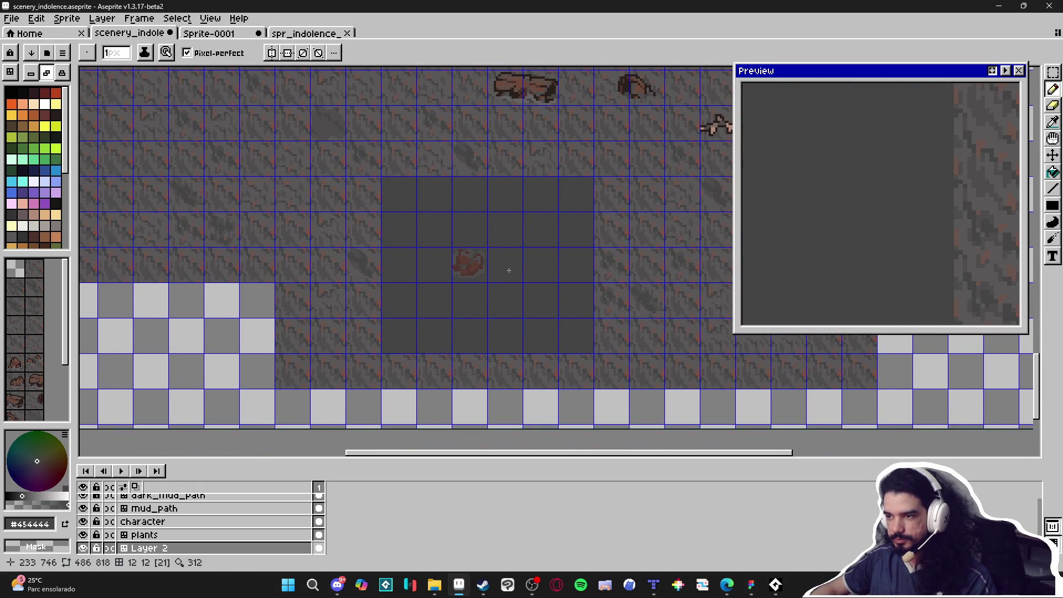
scroll(509, 271, "down", 4)
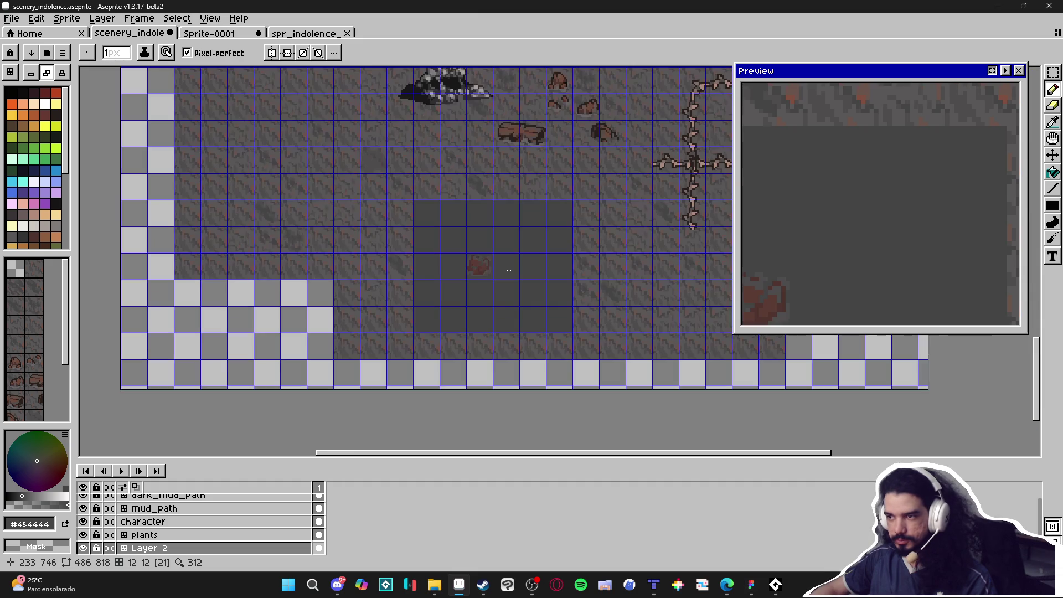
scroll(508, 271, "up", 1)
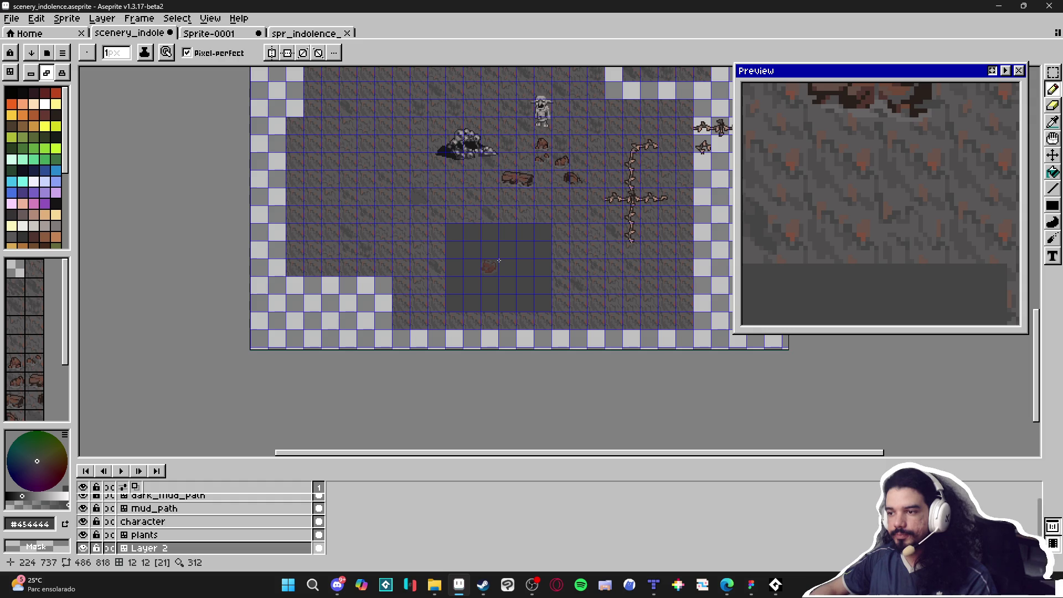
scroll(494, 265, "down", 2)
scroll(495, 265, "up", 4)
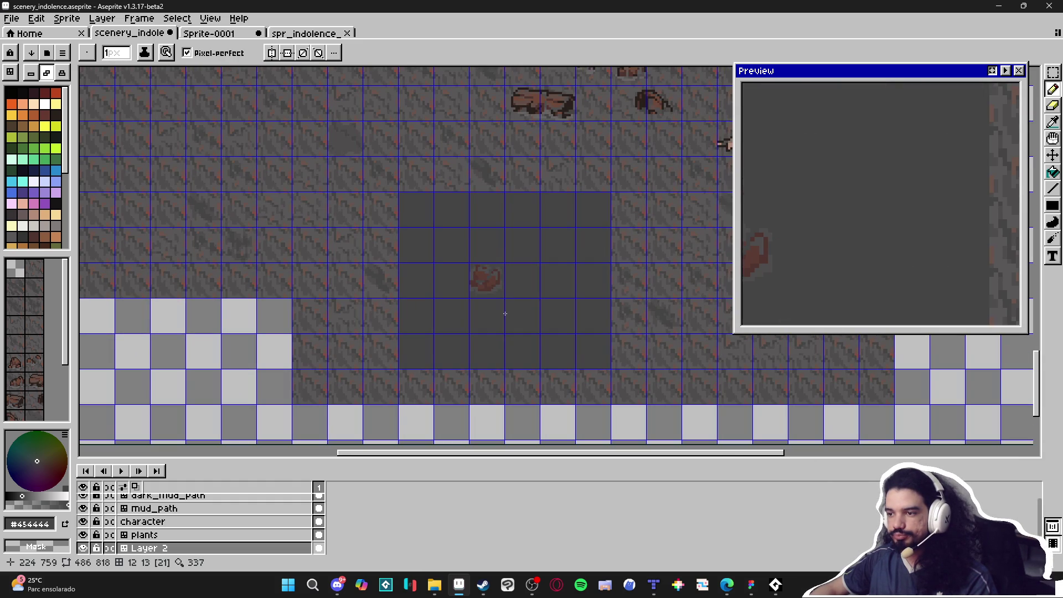
scroll(499, 288, "up", 2)
key("v")
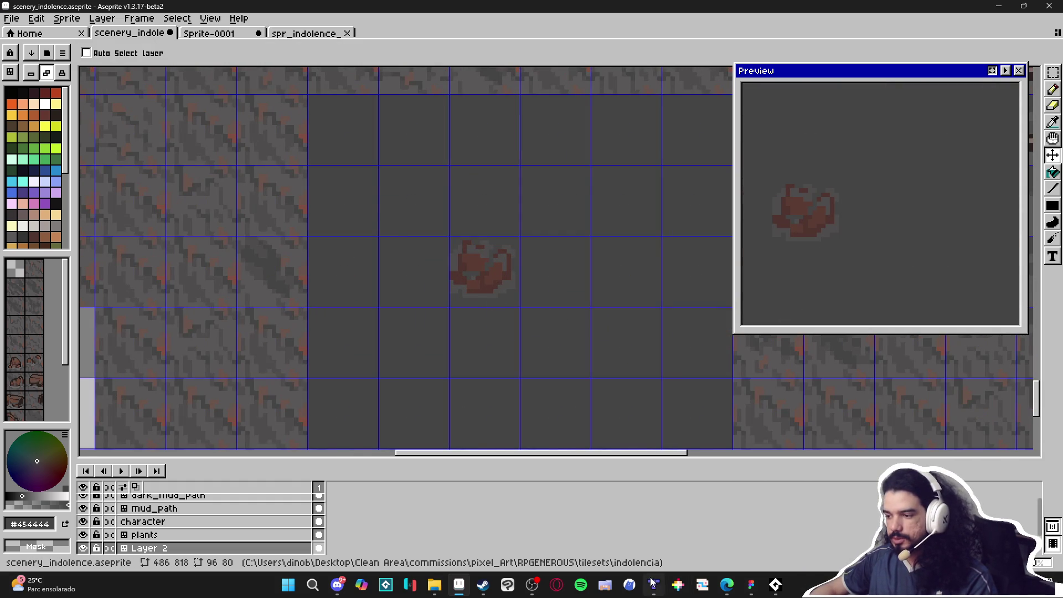
left_click(654, 584)
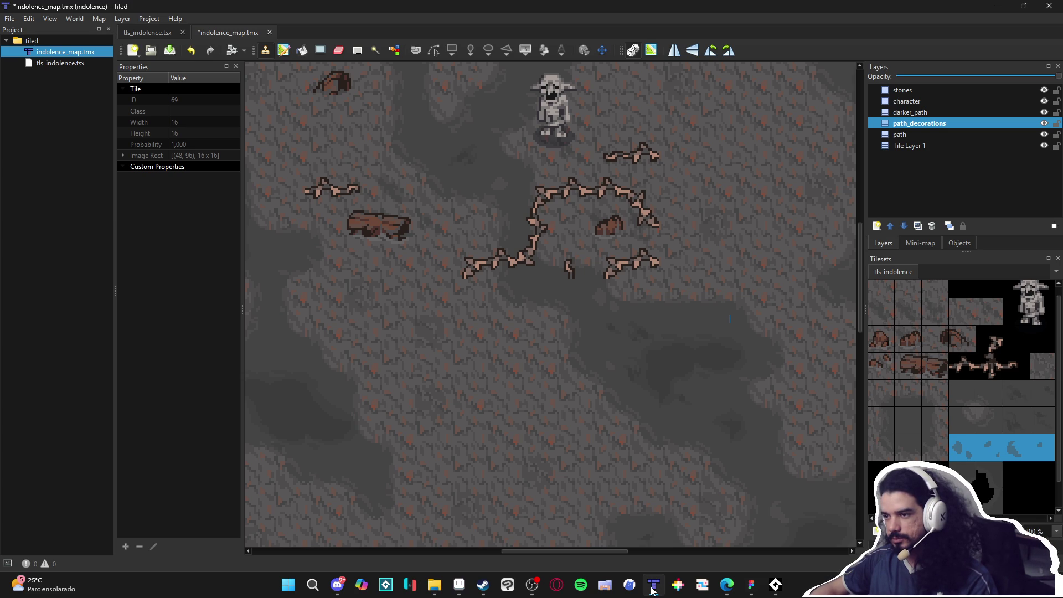
Step: Minimize Tiled after reviewing indolence_map.tmx to return to Aseprite
left_click(652, 590)
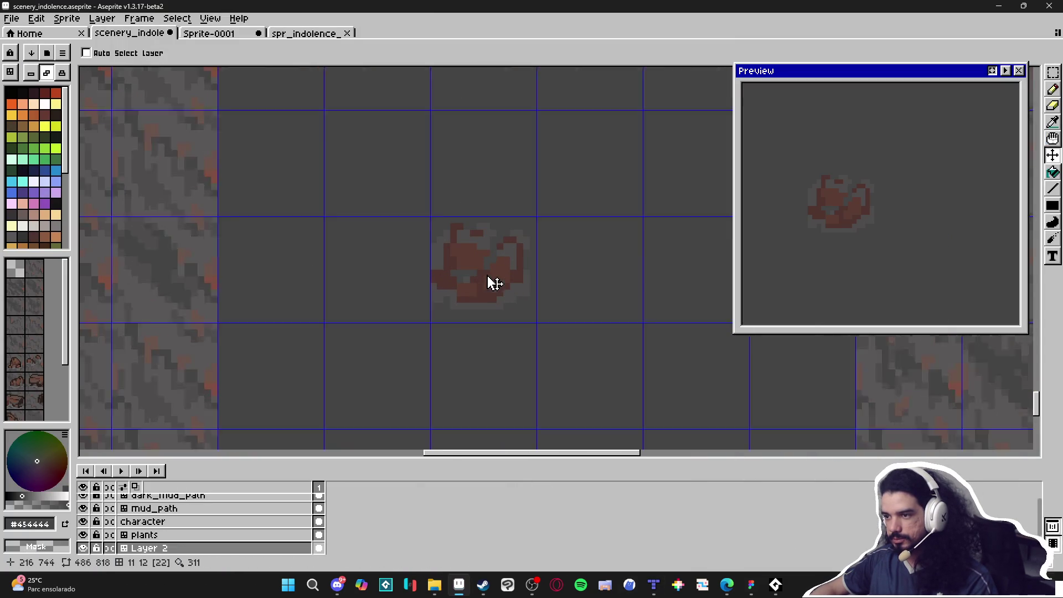
Step: Shrink the pencil to 3px and paint over the reddish blob with grey #454444
scroll(495, 283, "up", 1)
key("i")
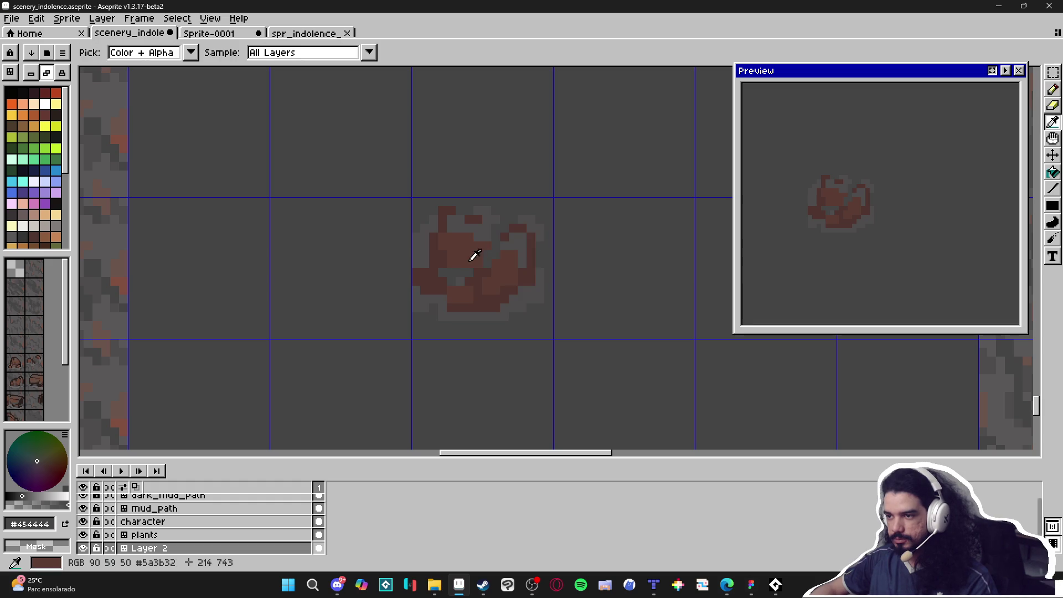
left_click(481, 259)
key("b")
left_click_drag(634, 347, 641, 332)
key("ctrl+z")
key("minus")
key("minus")
scroll(600, 264, "down", 2)
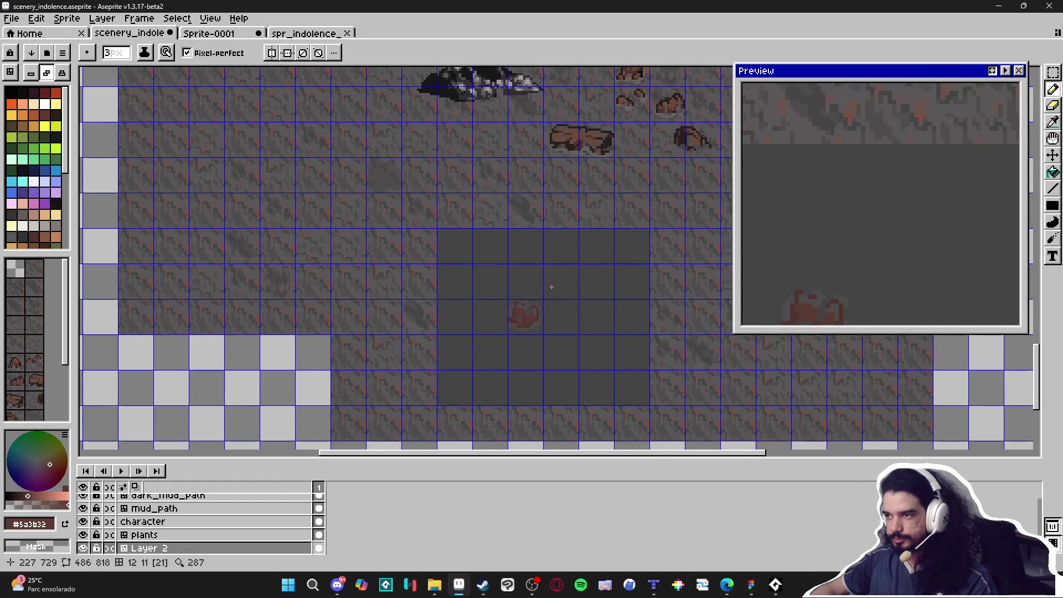
scroll(552, 282, "up", 2)
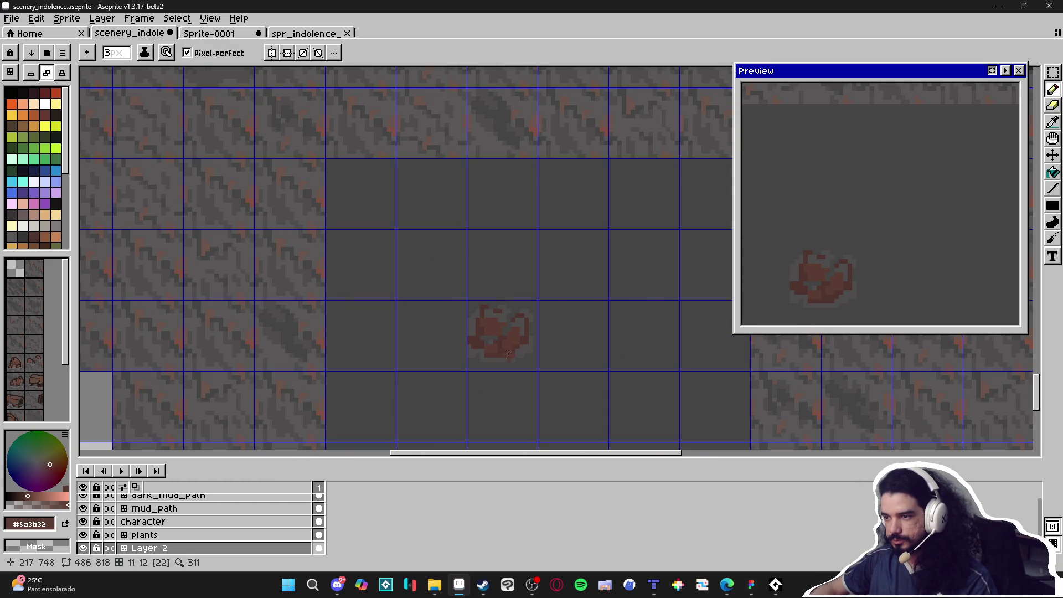
scroll(504, 368, "up", 1)
left_click(499, 389, "alt")
mouse_move(500, 389)
left_mouse_down()
mouse_move(437, 338)
mouse_move(481, 280)
mouse_move(448, 277)
left_mouse_up()
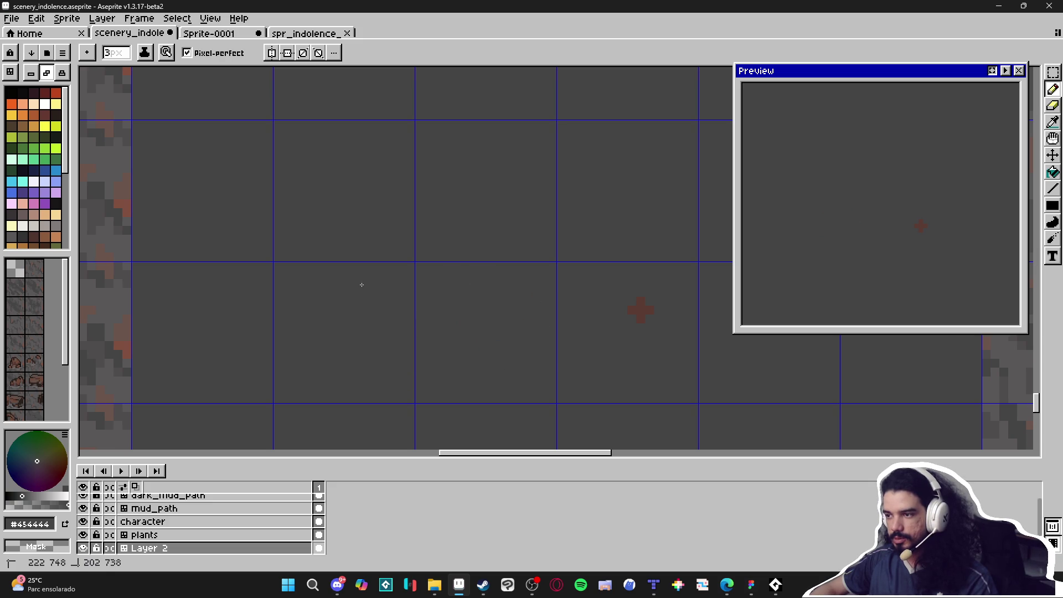
Step: Outline a small pebble in brown #5a3b32, fill it solid, and trim its top-right corner grey
scroll(362, 284, "right", 3)
left_click(522, 316, "alt")
mouse_move(502, 302)
left_mouse_down()
mouse_move(553, 345)
mouse_move(564, 393)
mouse_move(490, 395)
mouse_move(494, 362)
mouse_move(463, 354)
mouse_move(464, 297)
mouse_move(537, 301)
left_mouse_up()
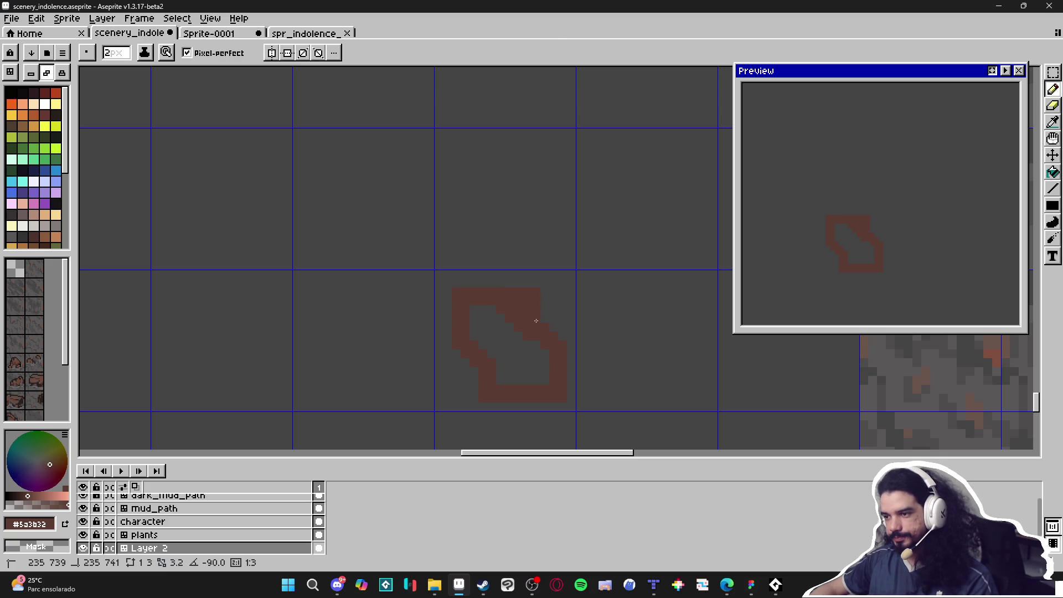
key("g")
left_click(515, 349)
scroll(541, 364, "down", 4)
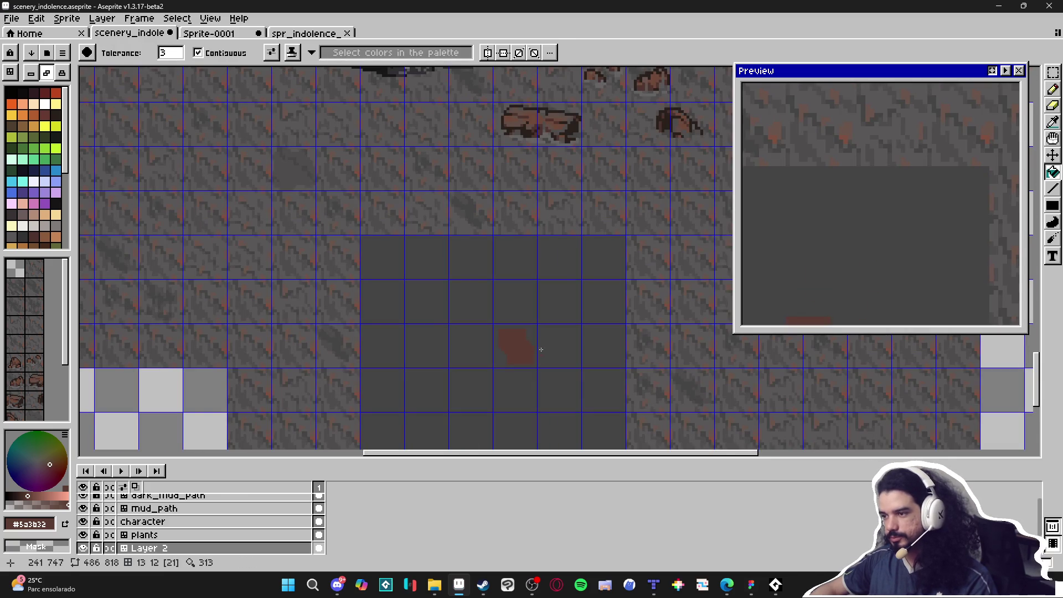
scroll(541, 355, "up", 3)
key("i")
scroll(548, 327, "up", 1)
left_click(529, 314)
key("b")
left_click_drag(491, 319, 480, 305)
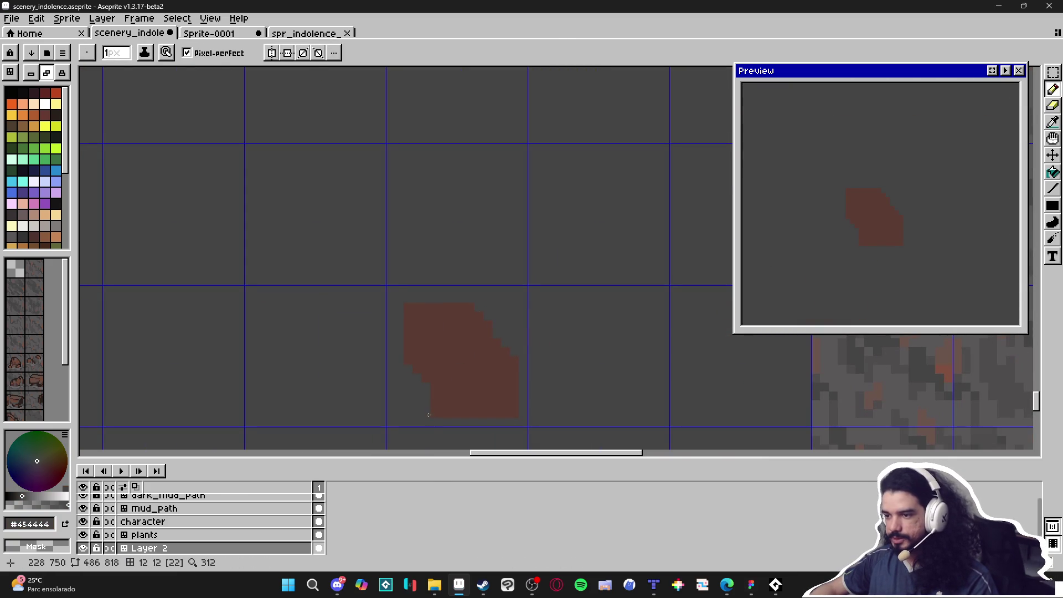
Step: Carve a step into the rock's right edge with the grey background colour
scroll(464, 409, "down", 3)
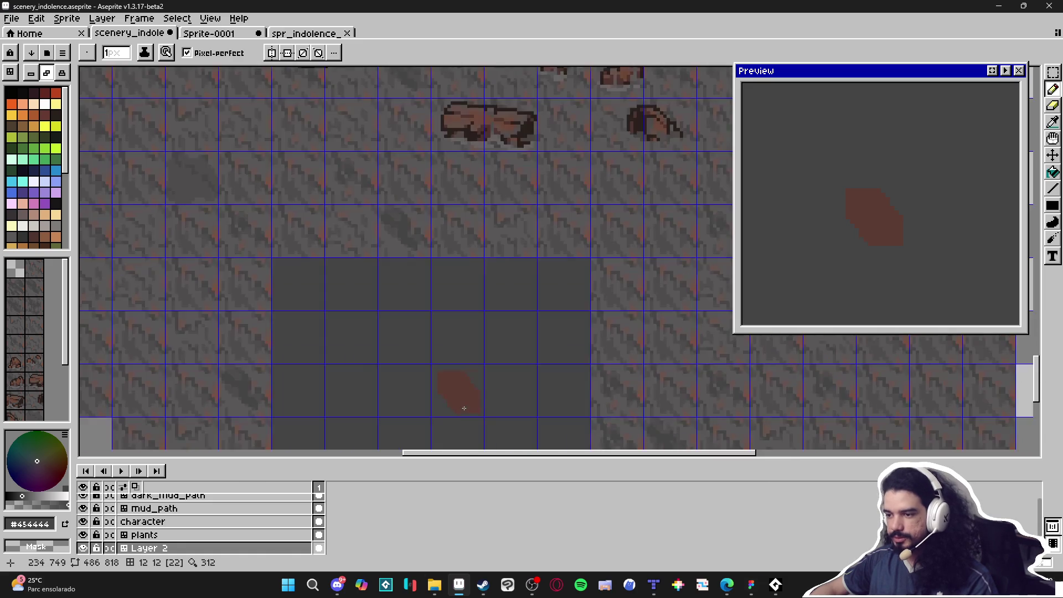
scroll(464, 408, "up", 3)
left_click(490, 347, "alt")
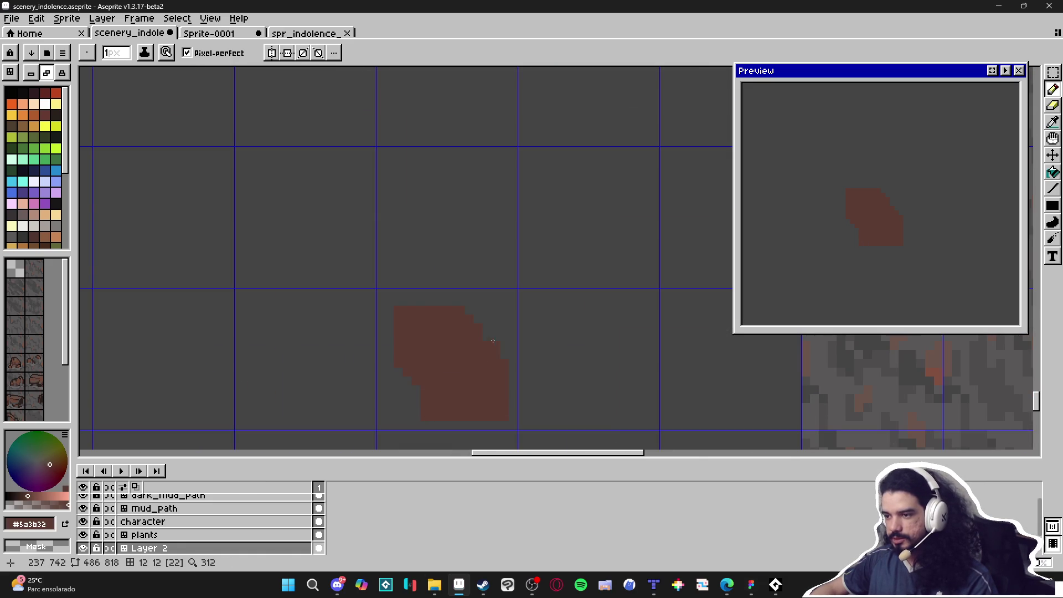
scroll(501, 354, "down", 2)
scroll(498, 349, "up", 3)
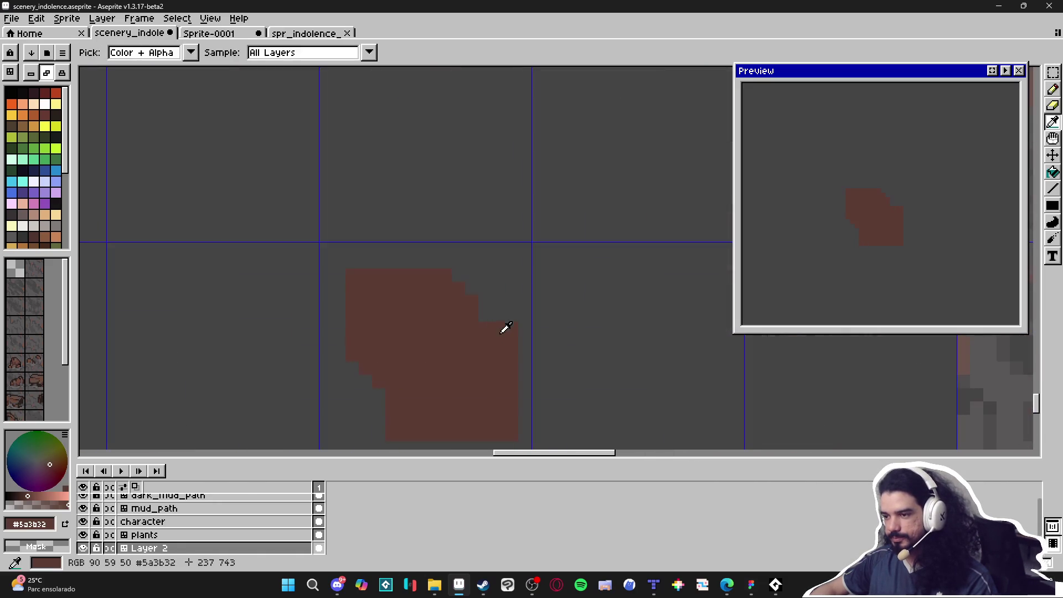
left_click(510, 331, "alt")
left_click_drag(512, 342, 499, 327)
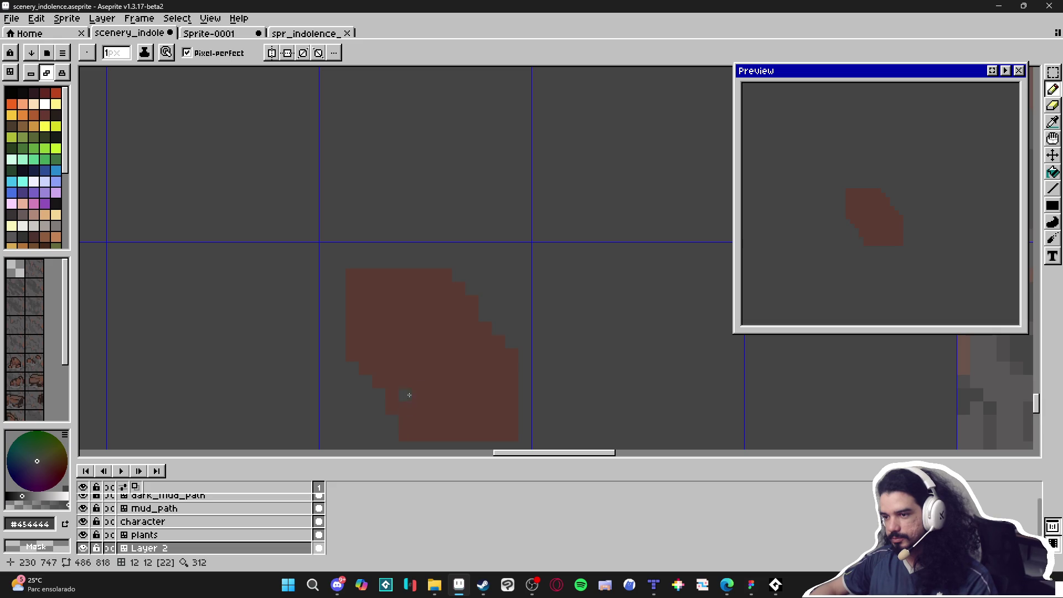
Step: Trim the rock's bottom row, right column, top row and upper left edge in grey
scroll(413, 391, "down", 3)
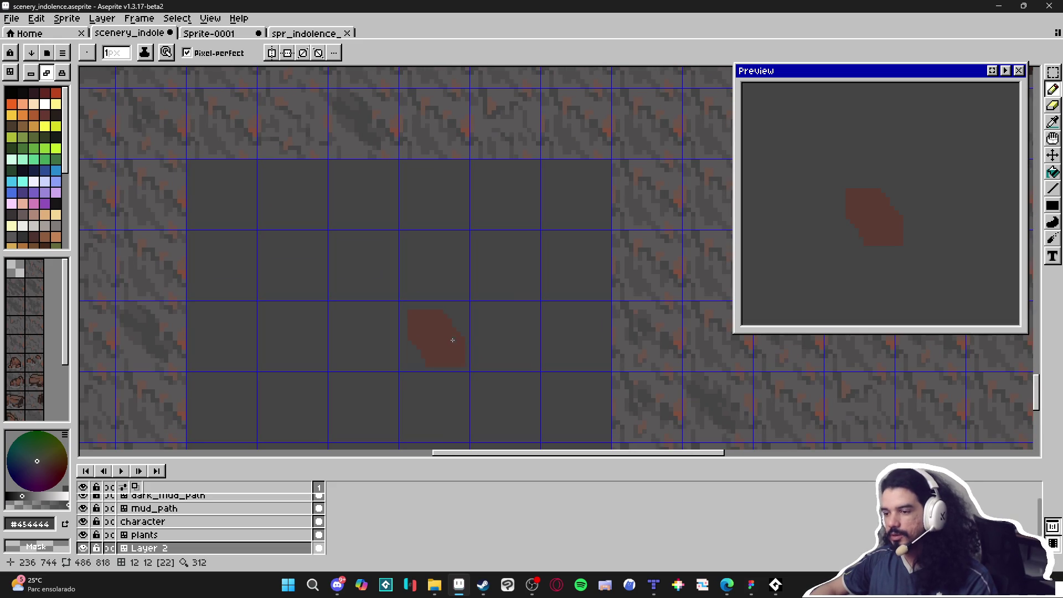
scroll(459, 337, "down", 2)
scroll(471, 331, "up", 5)
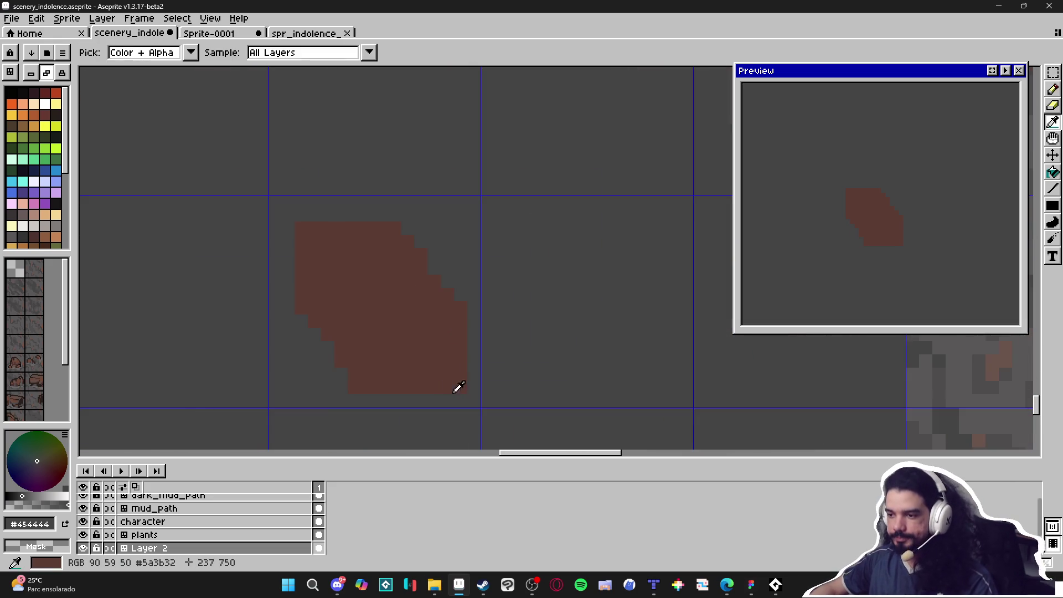
mouse_move(360, 393)
left_mouse_down()
mouse_move(451, 387)
mouse_move(461, 302)
left_mouse_up()
left_click(309, 236)
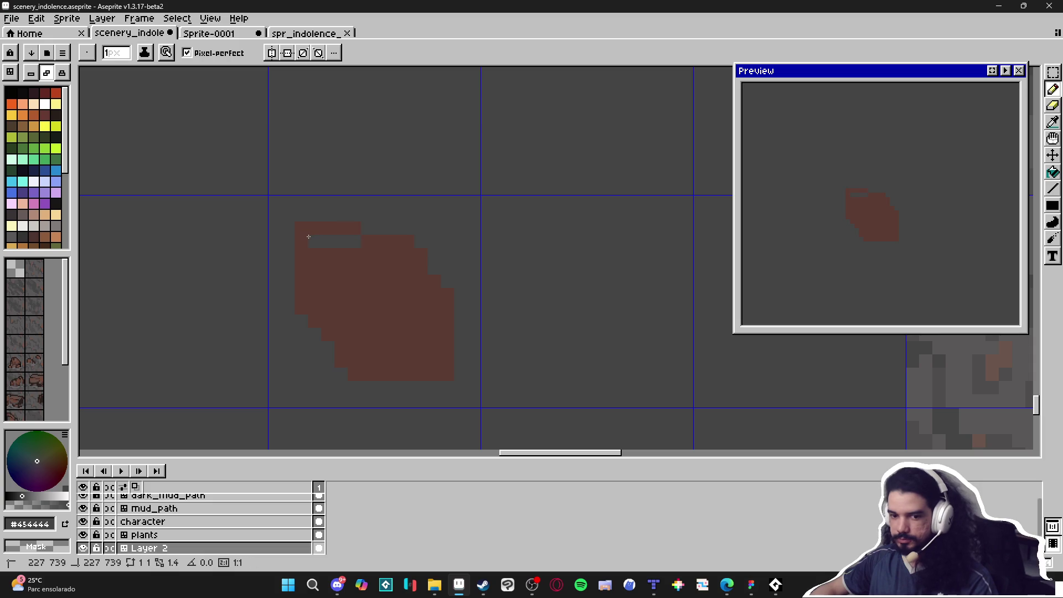
key("ctrl+z")
left_click_drag(304, 227, 302, 275)
scroll(311, 326, "down", 4)
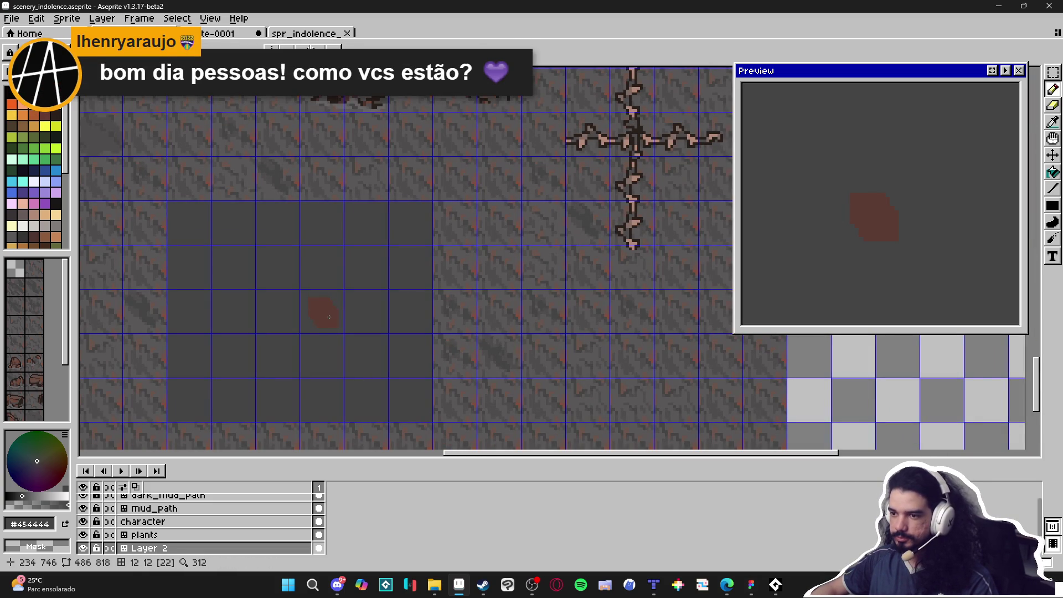
scroll(330, 330, "up", 4)
Step: Shift the rock up and to the right with the Move tool
key("v")
mouse_move(327, 327)
left_mouse_down()
mouse_move(338, 306)
mouse_move(337, 342)
mouse_move(305, 342)
mouse_move(288, 320)
mouse_move(280, 273)
left_mouse_up()
key("b")
Step: Paint a small brown blob at the rock's lower-left and extend its lower lobe rightward
left_click(296, 283, "alt")
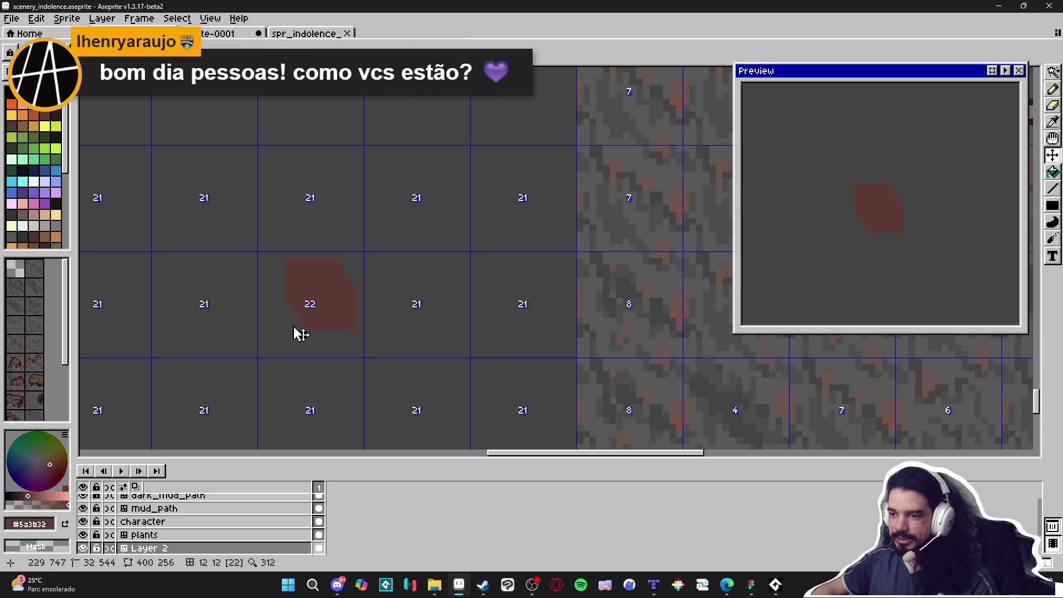
scroll(285, 326, "up", 2)
mouse_move(283, 318)
left_mouse_down()
mouse_move(308, 349)
mouse_move(290, 347)
mouse_move(292, 369)
left_mouse_up()
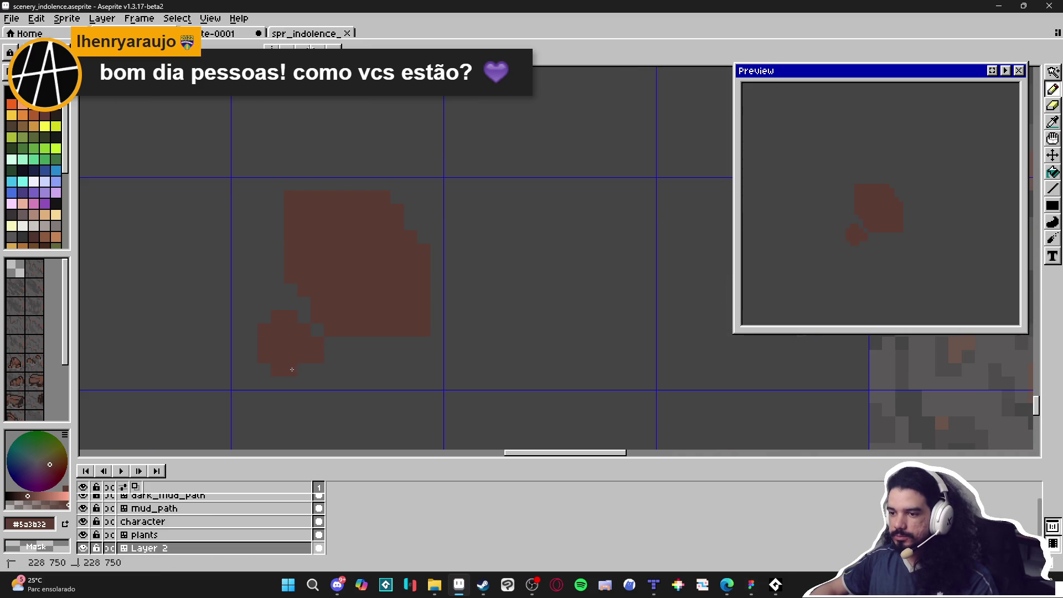
scroll(304, 364, "down", 3)
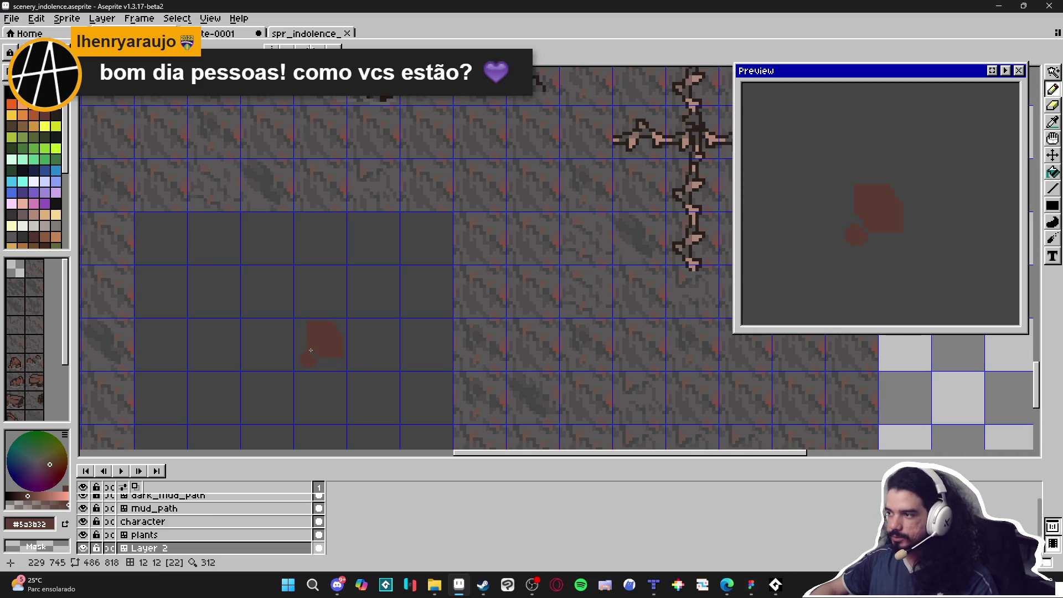
scroll(310, 350, "down", 3)
scroll(287, 368, "up", 6)
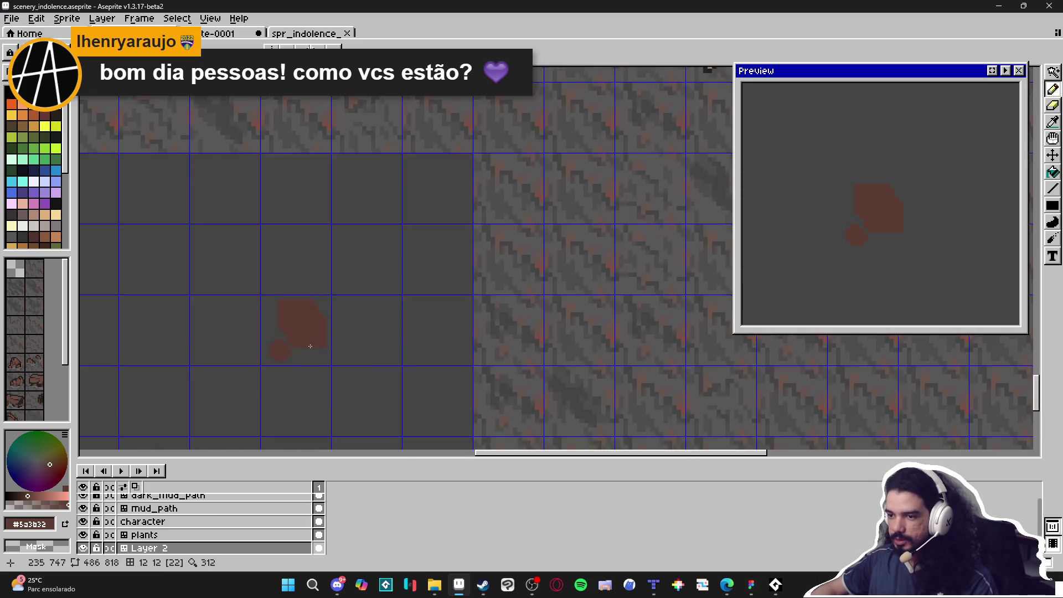
left_click_drag(256, 380, 392, 375)
scroll(396, 382, "down", 4)
scroll(471, 351, "down", 3)
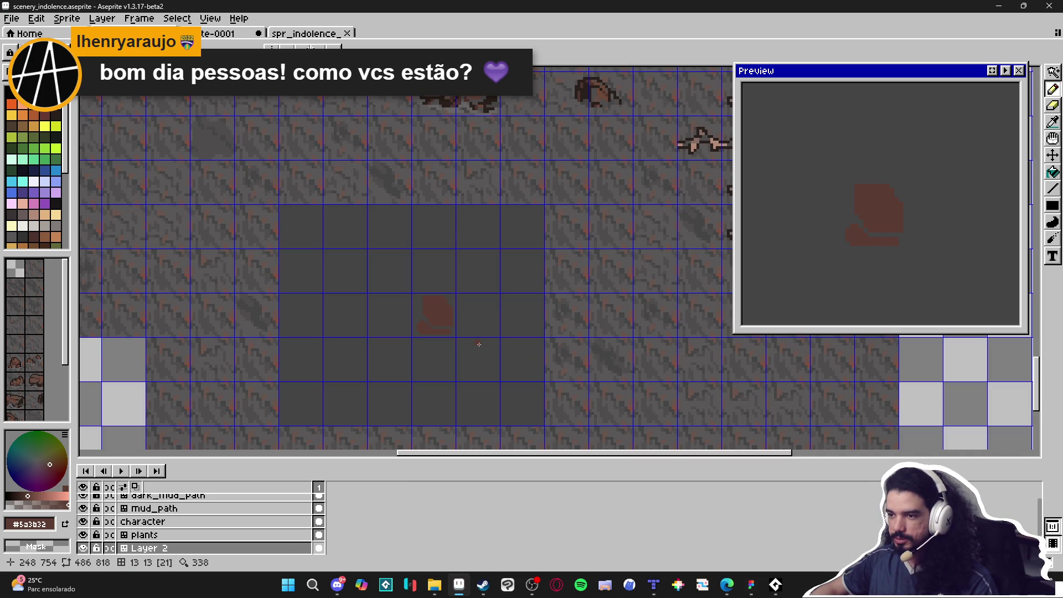
scroll(465, 302, "up", 5)
left_click(444, 211)
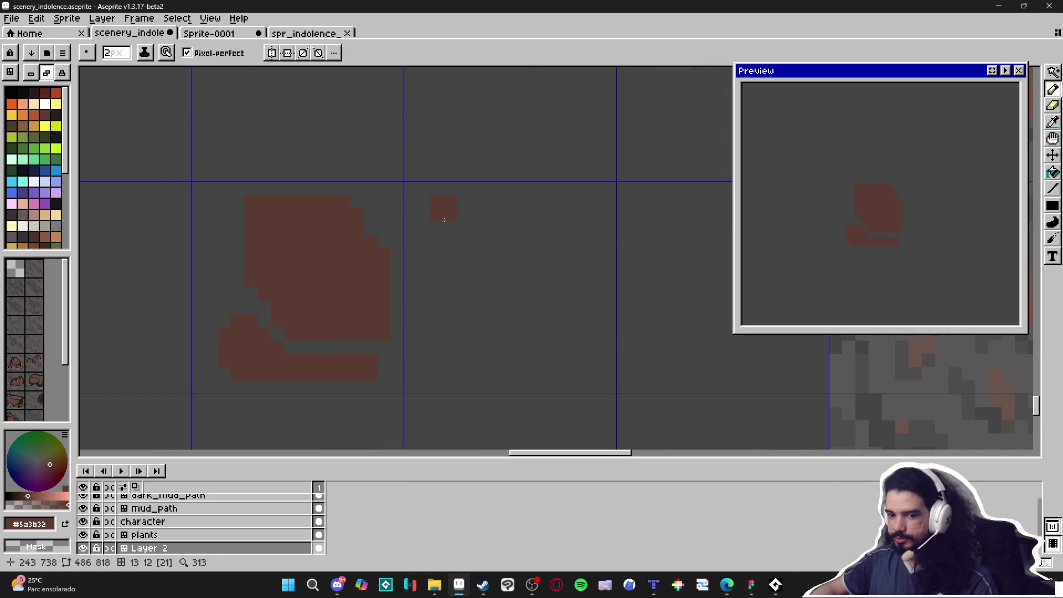
Step: Sketch a second brown rock to the right, plus a small pebble block below it
mouse_move(445, 220)
left_mouse_down()
mouse_move(442, 275)
mouse_move(499, 294)
mouse_move(490, 320)
mouse_move(537, 265)
mouse_move(541, 225)
mouse_move(520, 241)
mouse_move(532, 221)
mouse_move(493, 206)
mouse_move(470, 213)
mouse_move(476, 264)
left_mouse_up()
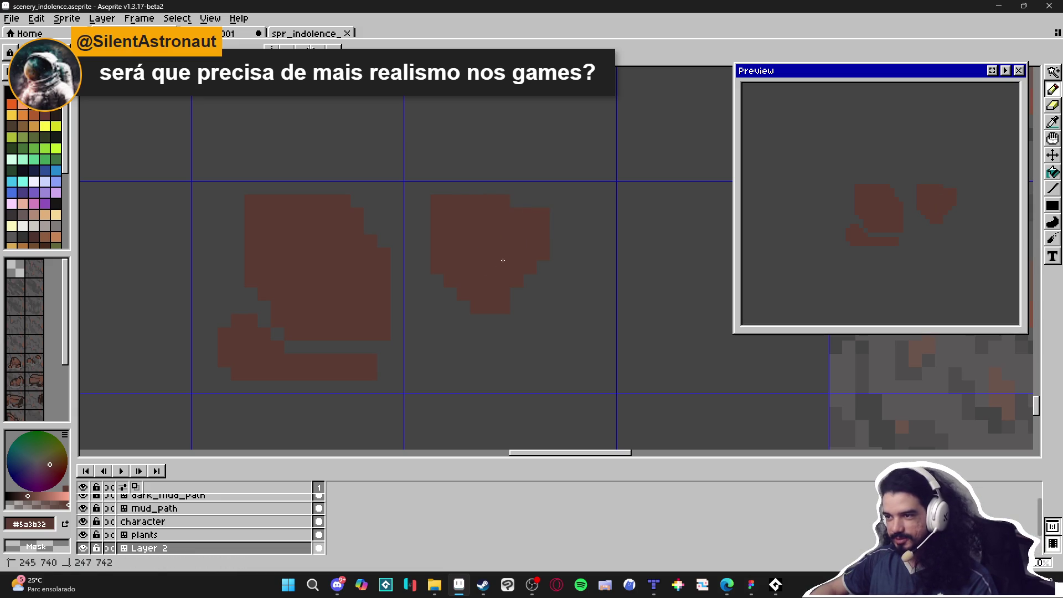
left_click(545, 347)
scroll(533, 297, "up", 1)
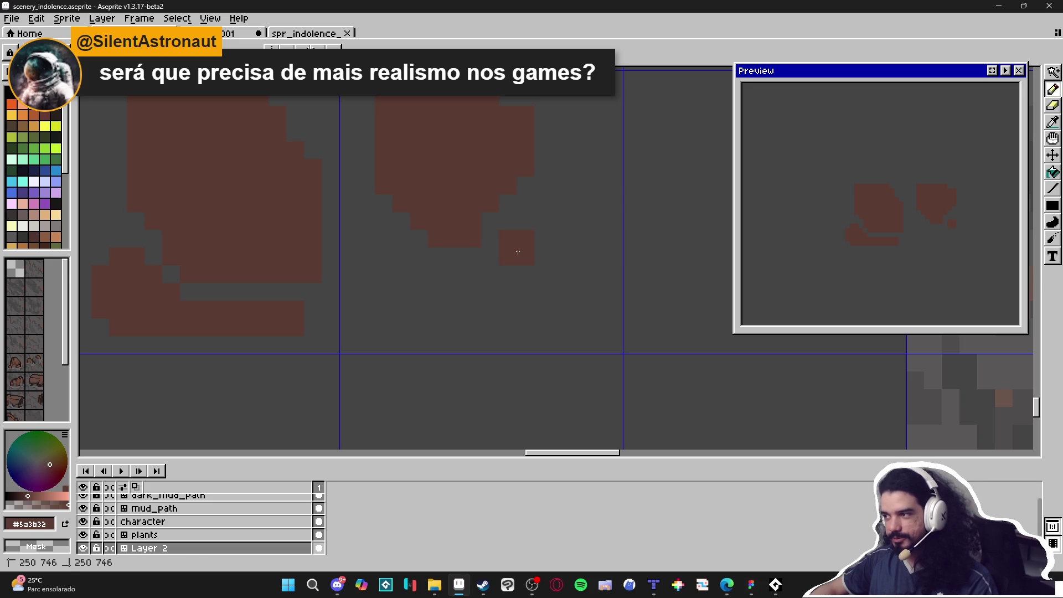
mouse_move(400, 256)
left_mouse_down()
mouse_move(380, 227)
mouse_move(387, 287)
mouse_move(400, 297)
mouse_move(435, 284)
mouse_move(420, 277)
left_mouse_up()
left_click(477, 292, "alt")
left_click(411, 280, "alt")
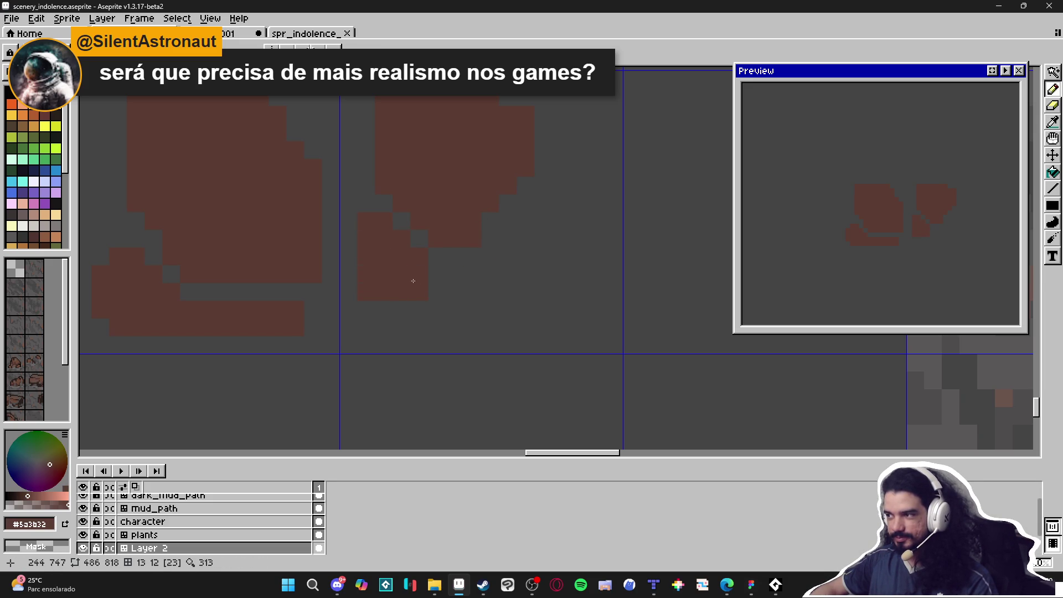
left_click(468, 284)
left_click(395, 311)
Step: Paint over the small stray brown pebble with the grey background colour
left_click(499, 309, "alt")
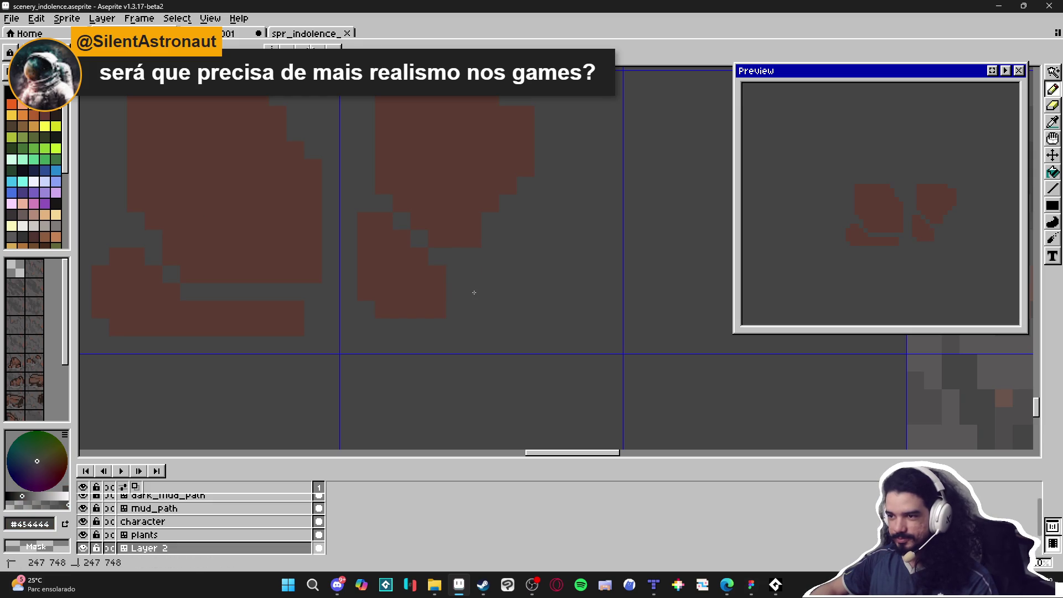
scroll(475, 298, "down", 2)
scroll(475, 298, "down", 1)
left_click(459, 295, "alt")
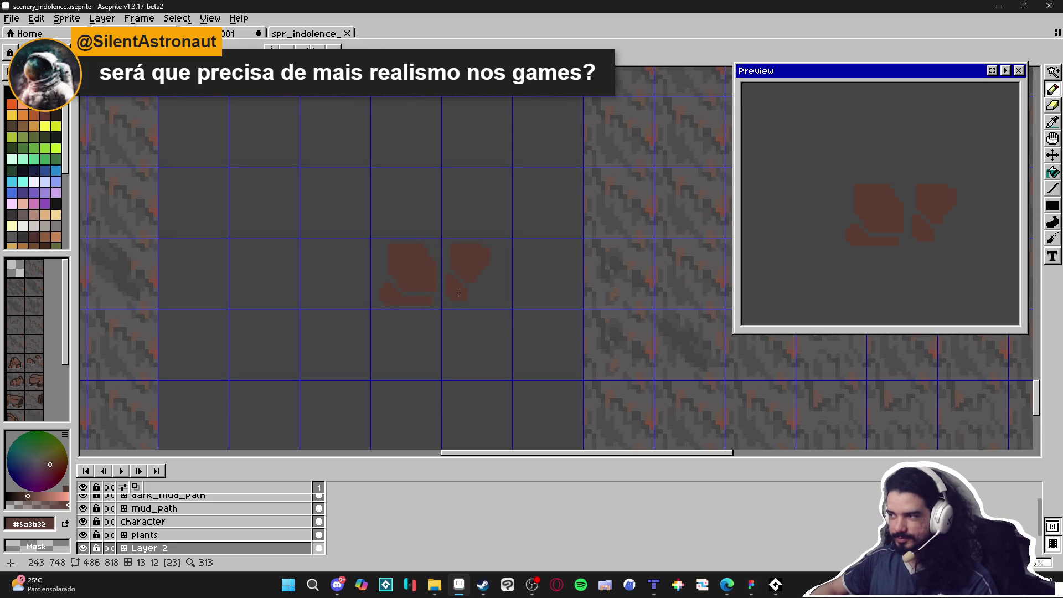
scroll(468, 293, "down", 1)
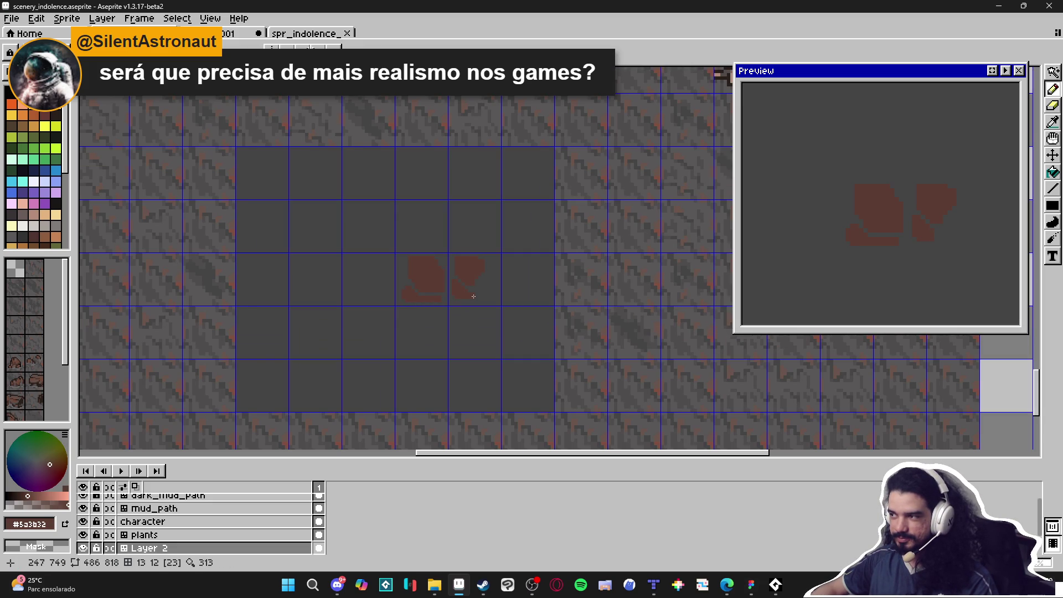
scroll(474, 296, "up", 3)
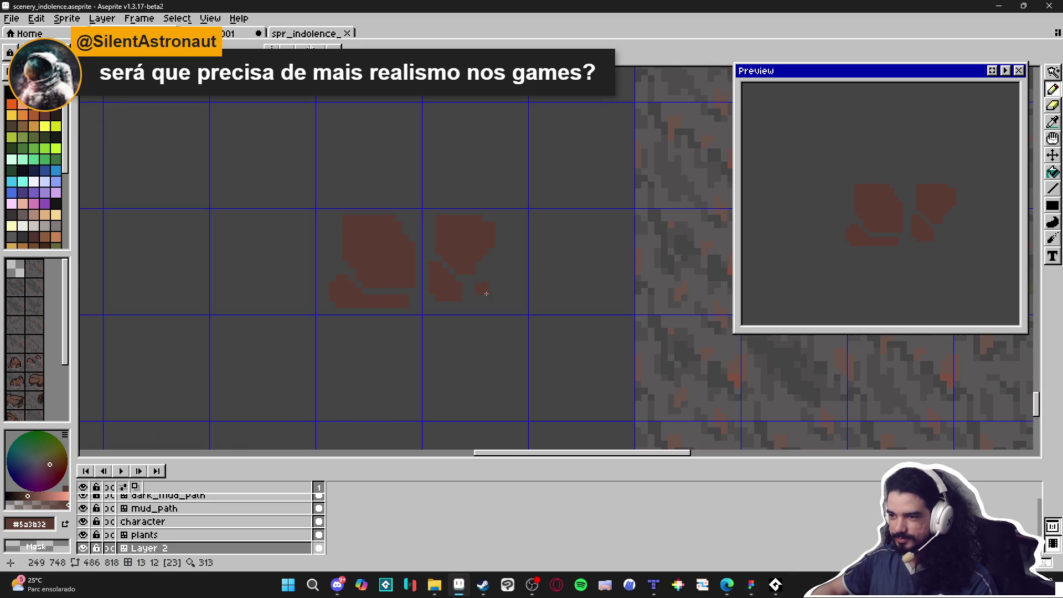
left_click(499, 293, "alt")
left_click(483, 289)
Step: Refine the right rock: fill its upper-right notch, round both top corners, add a lower-right pixel
scroll(454, 299, "up", 1)
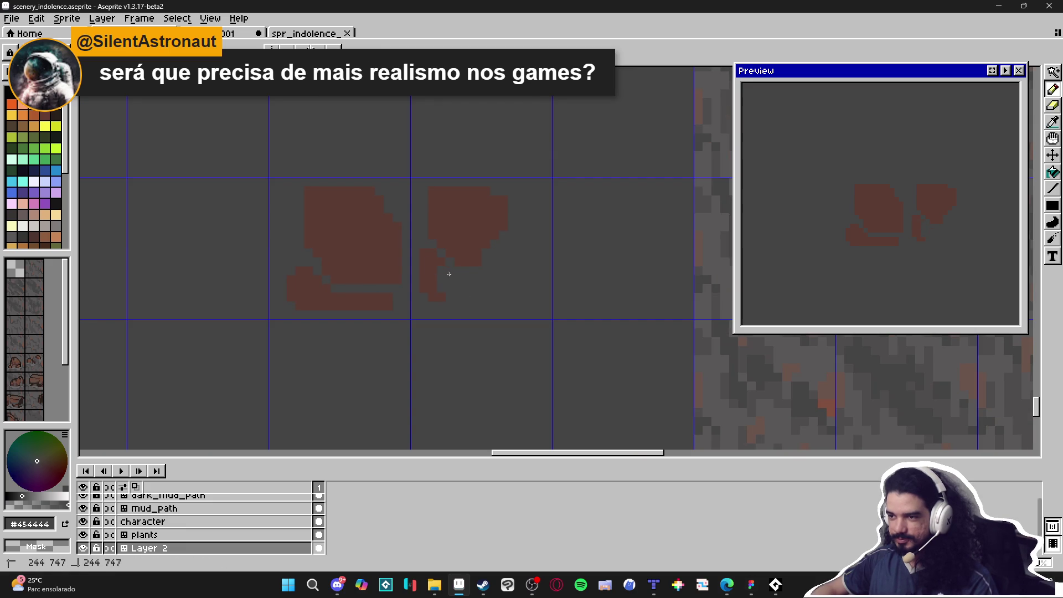
left_click(488, 248, "alt")
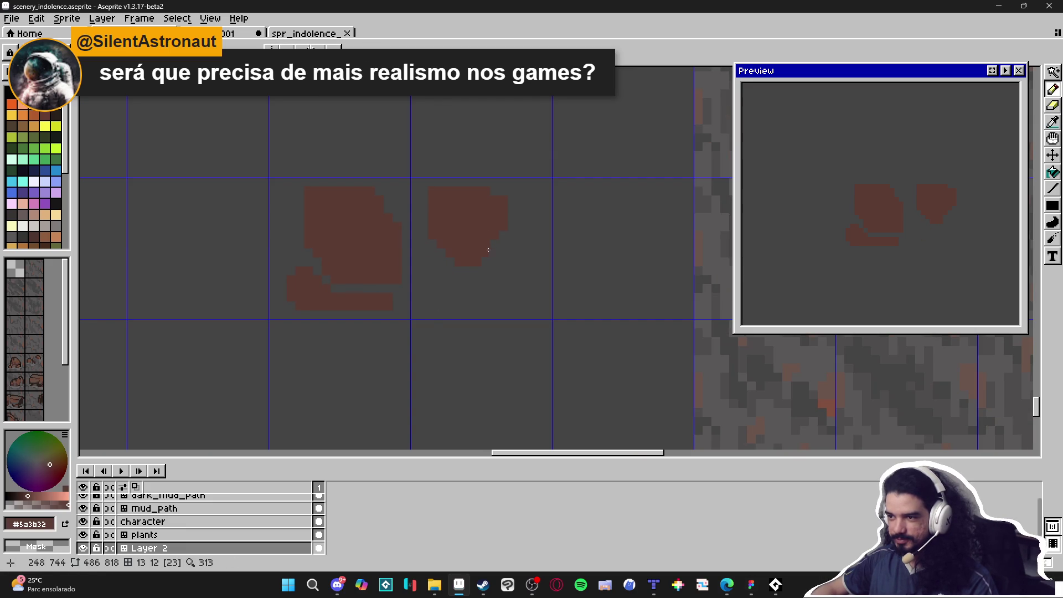
left_click(512, 207)
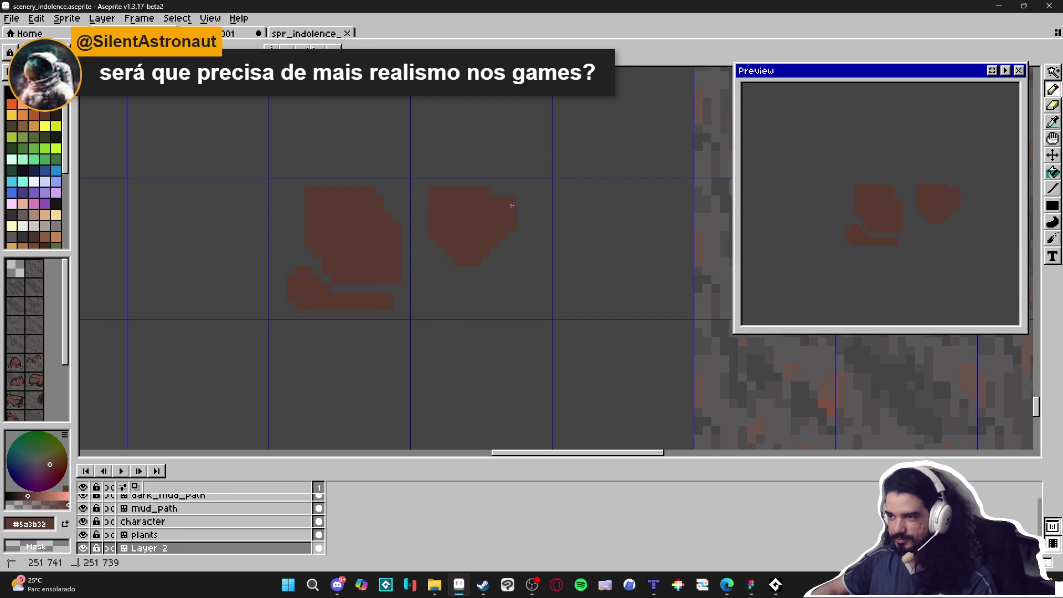
left_click(430, 198, "alt")
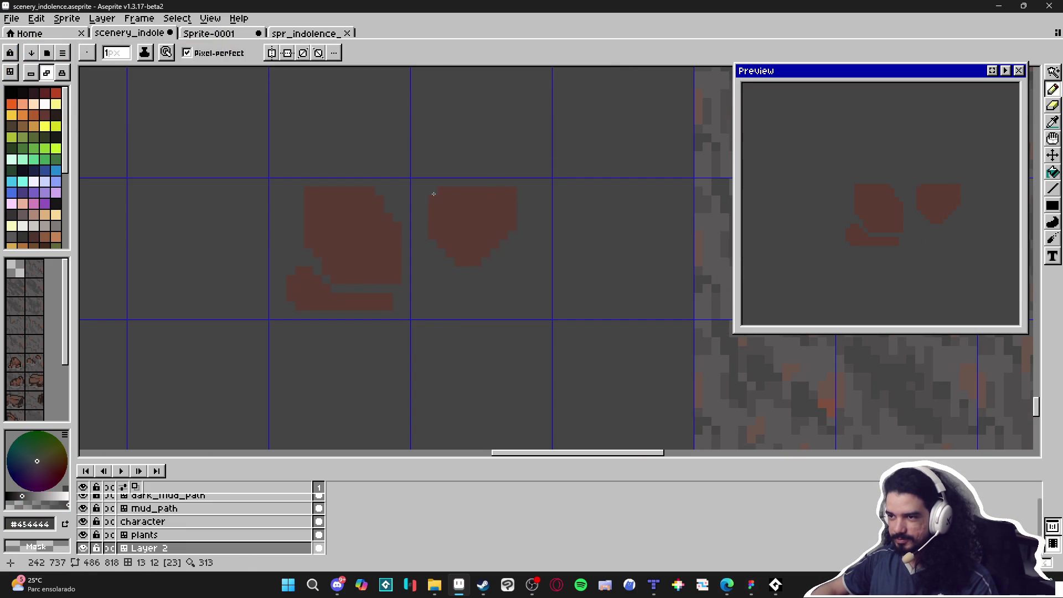
left_click(439, 189)
left_click(514, 191)
left_click(515, 198, "alt")
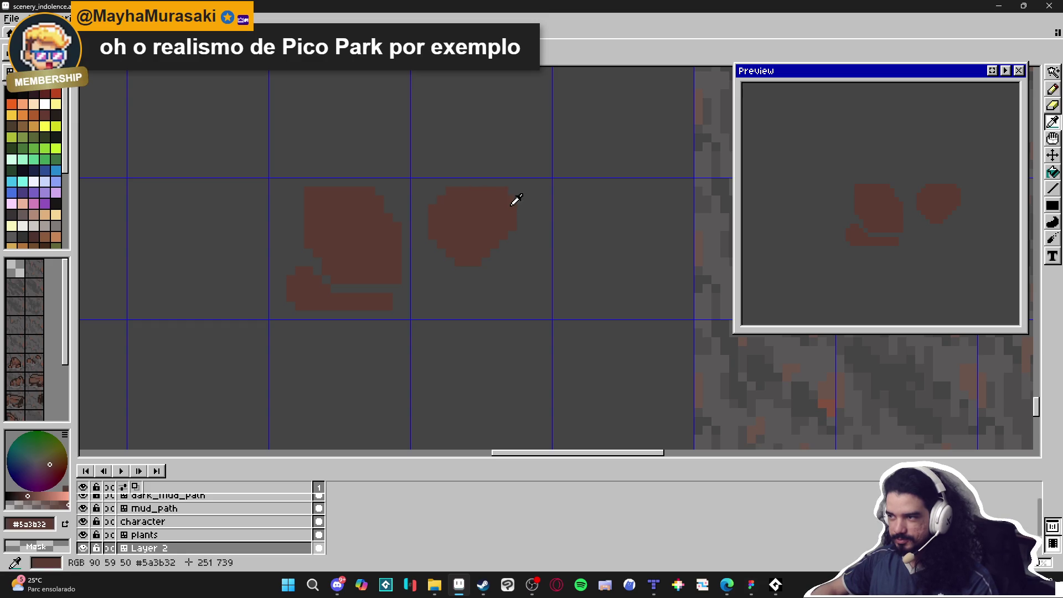
left_click(518, 241)
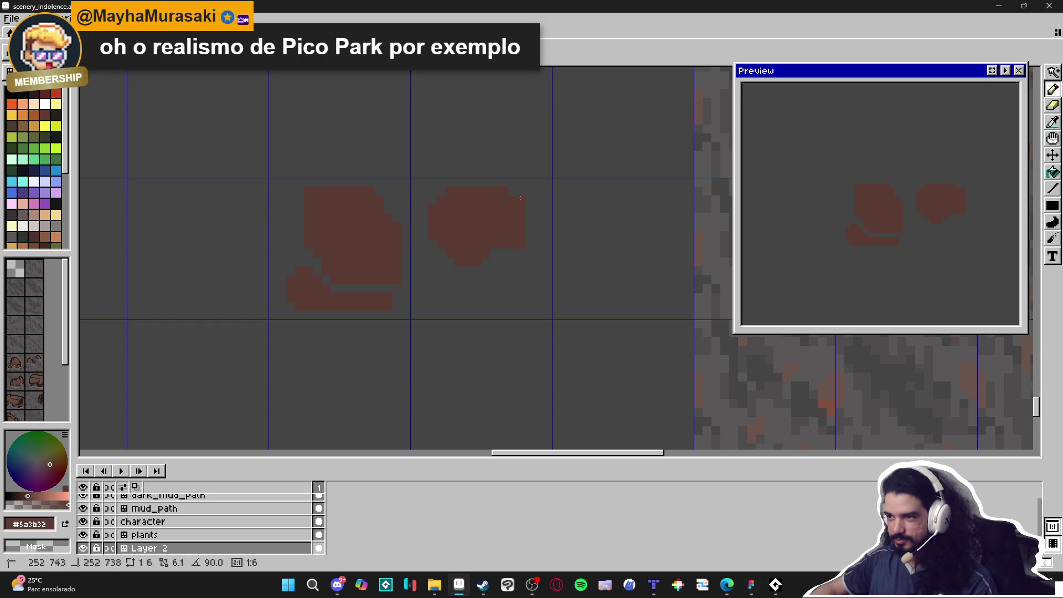
left_click(529, 252, "alt")
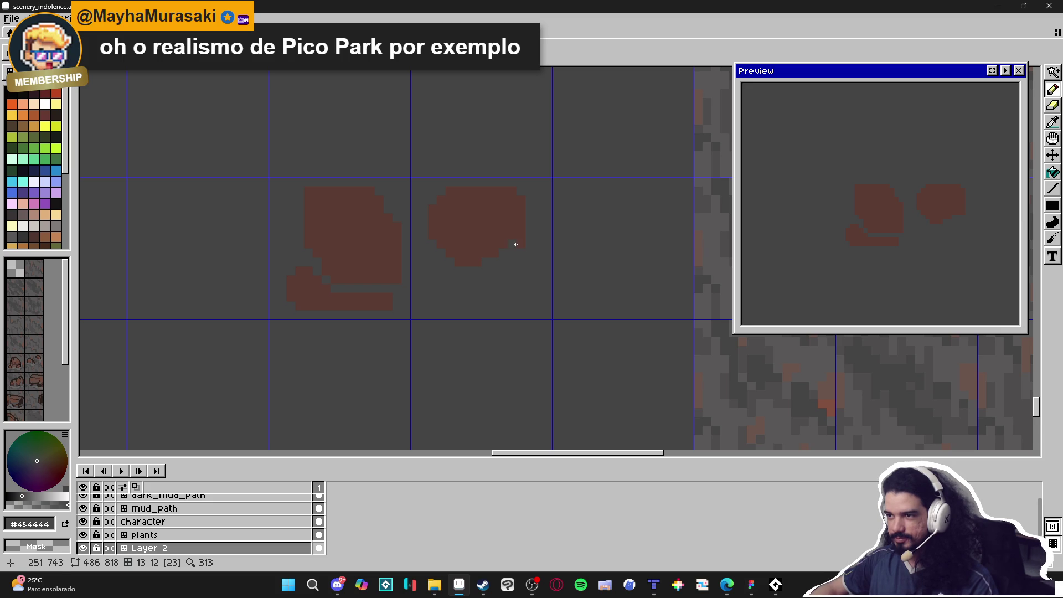
left_click(515, 244, "alt")
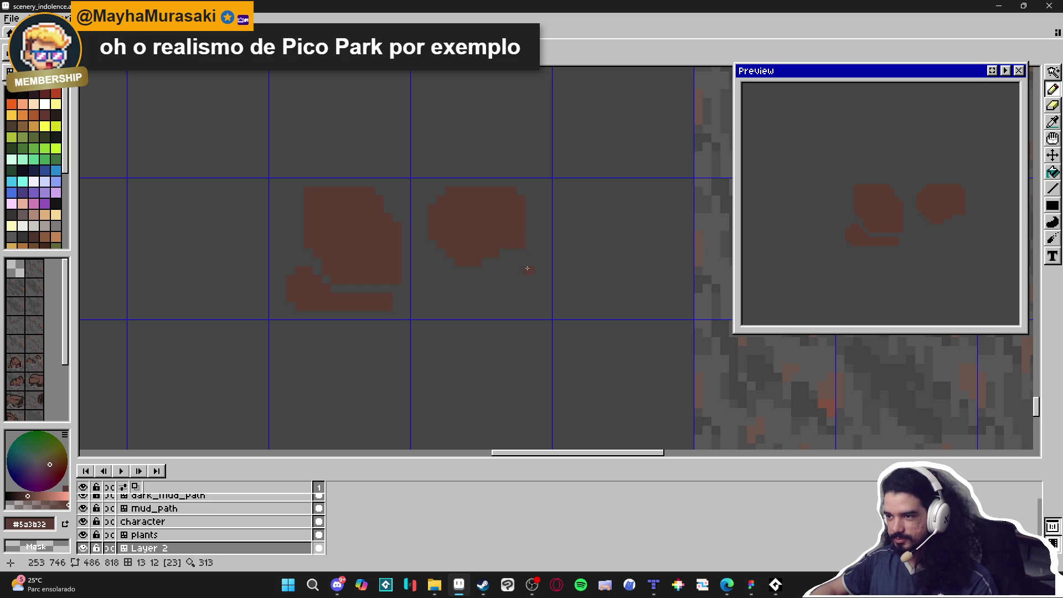
Step: Paint a small brown pebble to the right of the rocks
key("v")
key("b")
left_click_drag(521, 261, 532, 271)
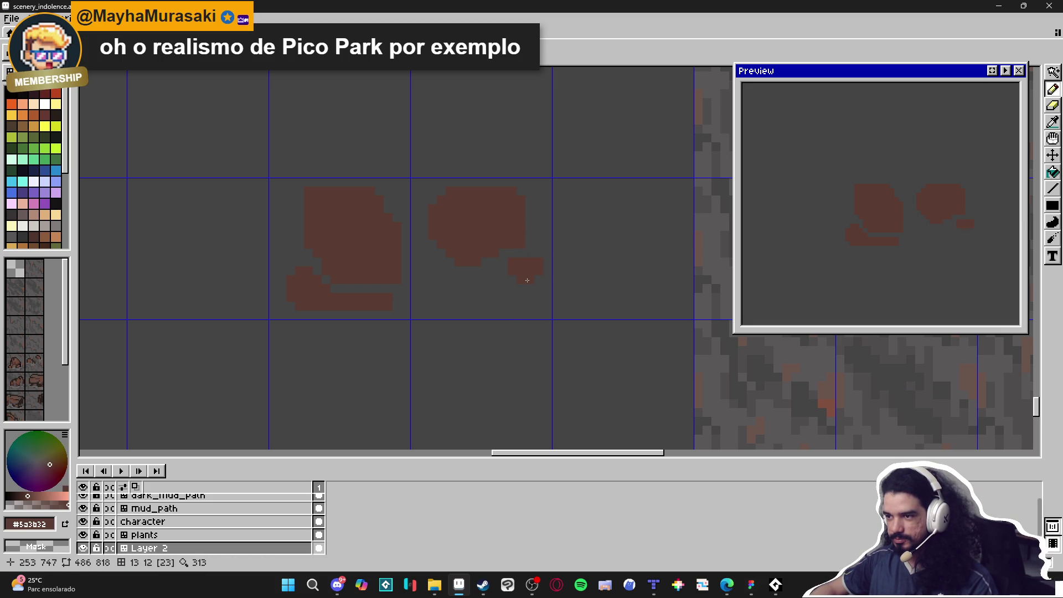
scroll(517, 272, "down", 4)
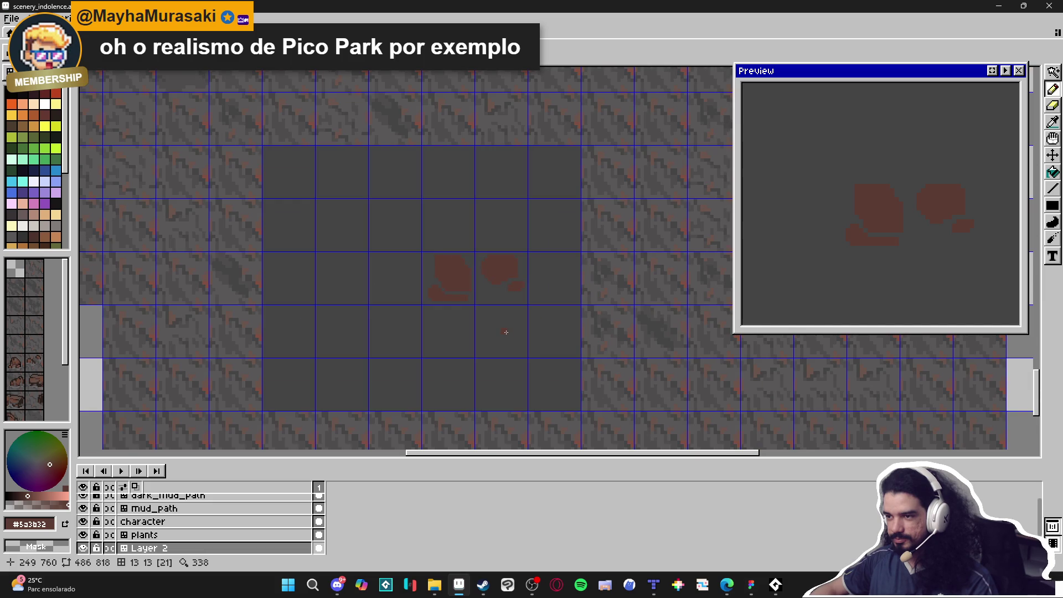
scroll(506, 332, "down", 1)
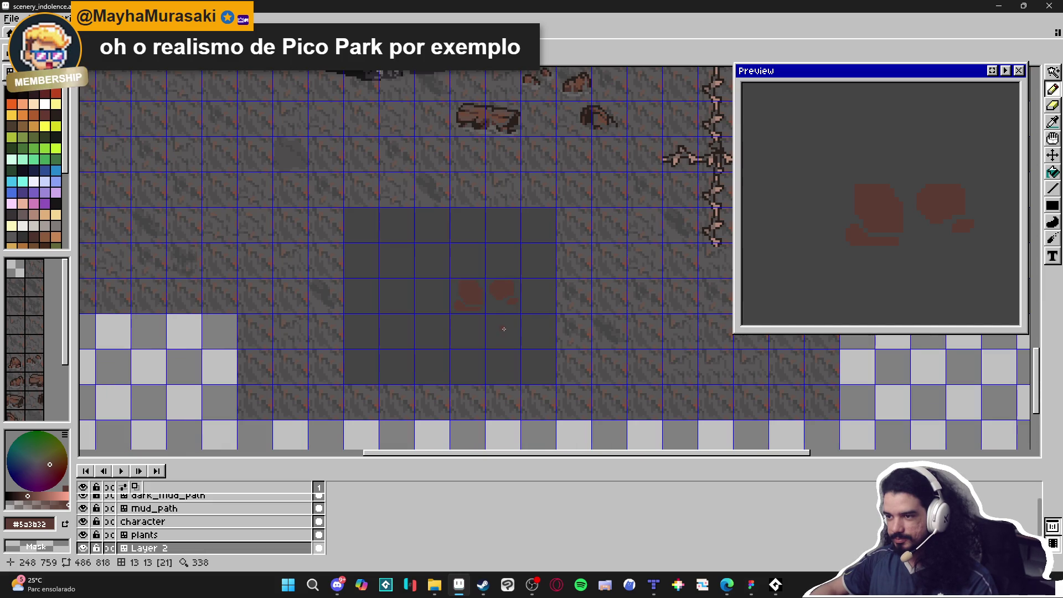
scroll(500, 327, "up", 2)
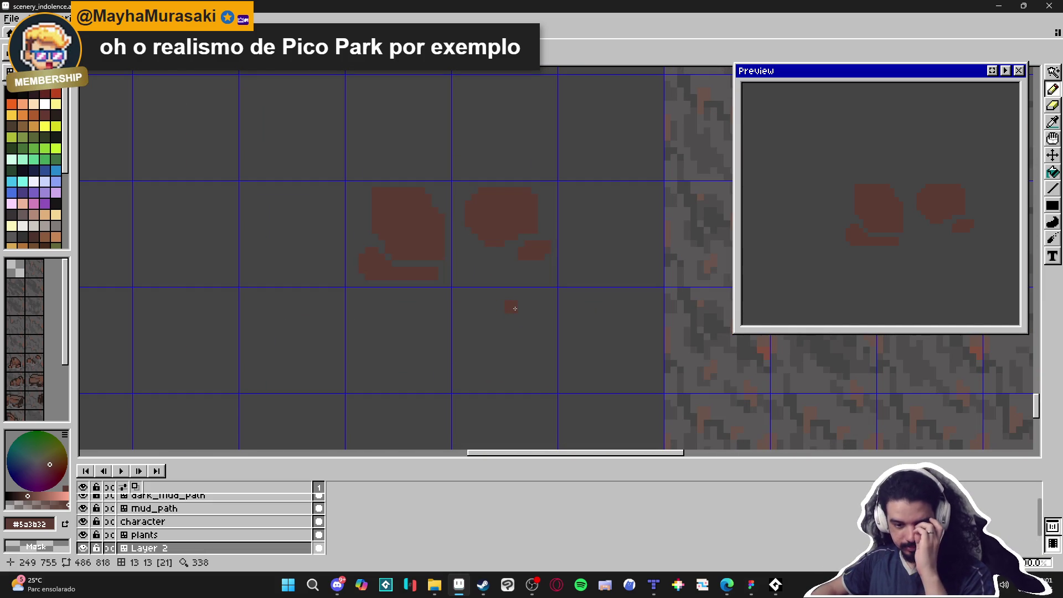
scroll(469, 308, "up", 2)
Step: Draw a new mud blob below the pair and trim its top-right strip and bottom-left in grey
mouse_move(467, 299)
left_mouse_down()
mouse_move(480, 293)
mouse_move(440, 326)
mouse_move(501, 297)
mouse_move(491, 315)
left_mouse_up()
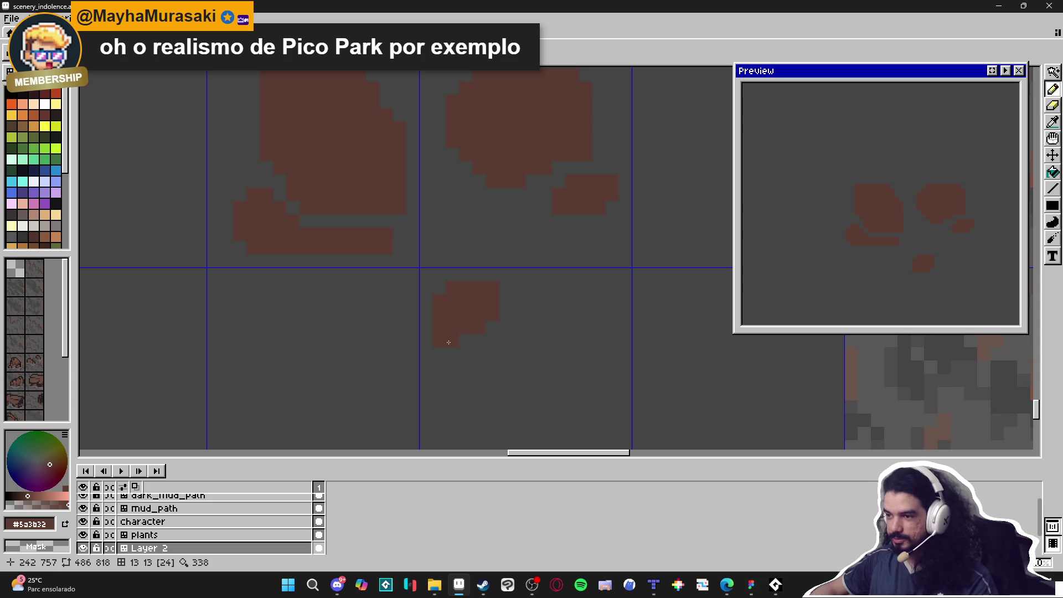
left_click(508, 289, "alt")
left_click_drag(498, 290, 492, 289)
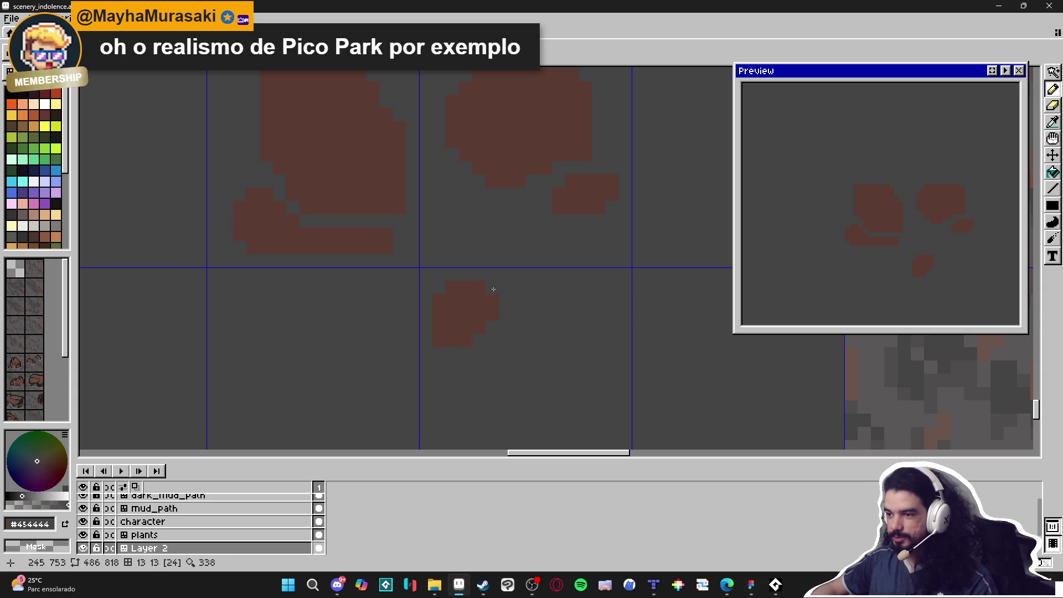
left_click(447, 341)
scroll(460, 341, "down", 2)
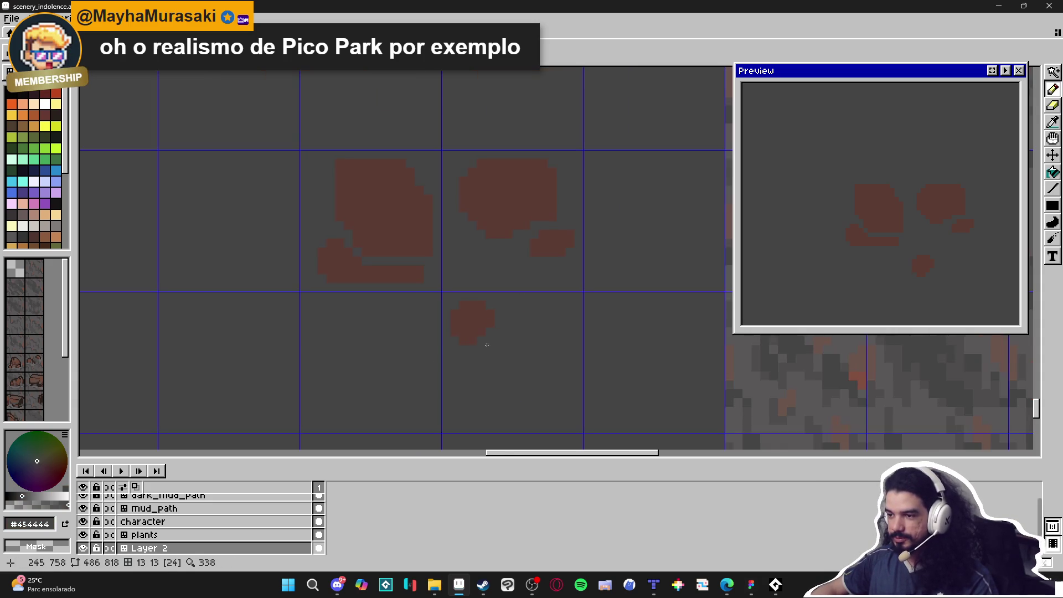
scroll(476, 328, "up", 3)
Step: Re-pick the dark mud brown and fill out, then round off, the blob's top-right corner
left_click(476, 329, "alt")
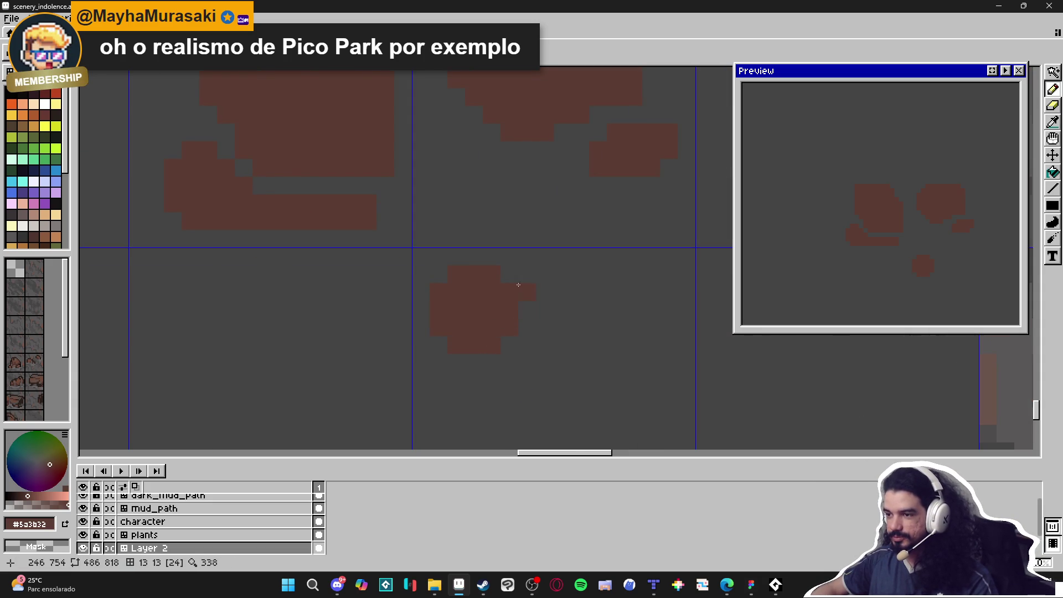
left_click_drag(503, 268, 527, 277)
left_click(524, 307)
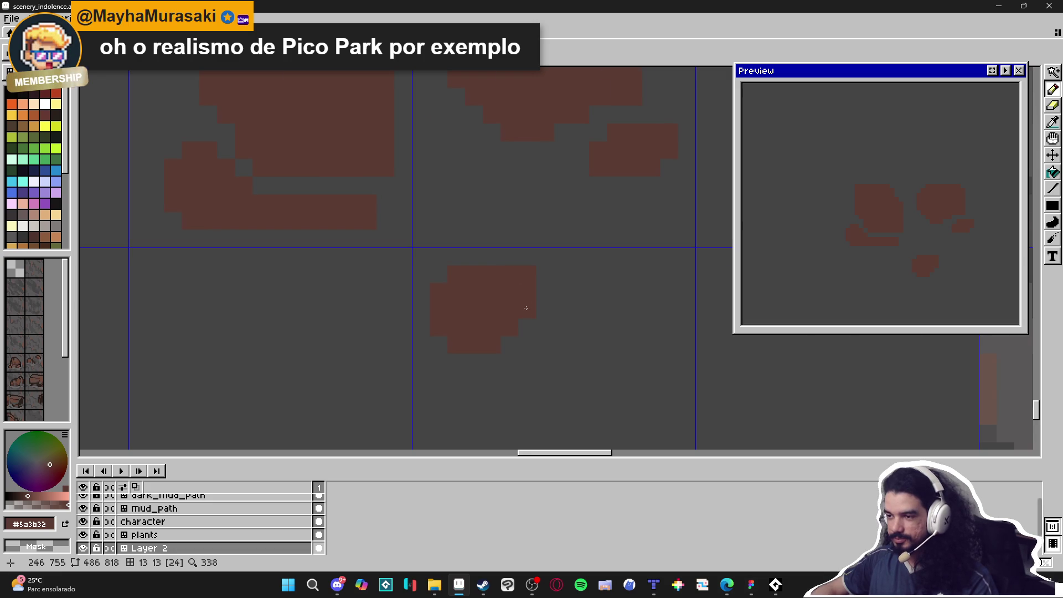
scroll(526, 308, "down", 4)
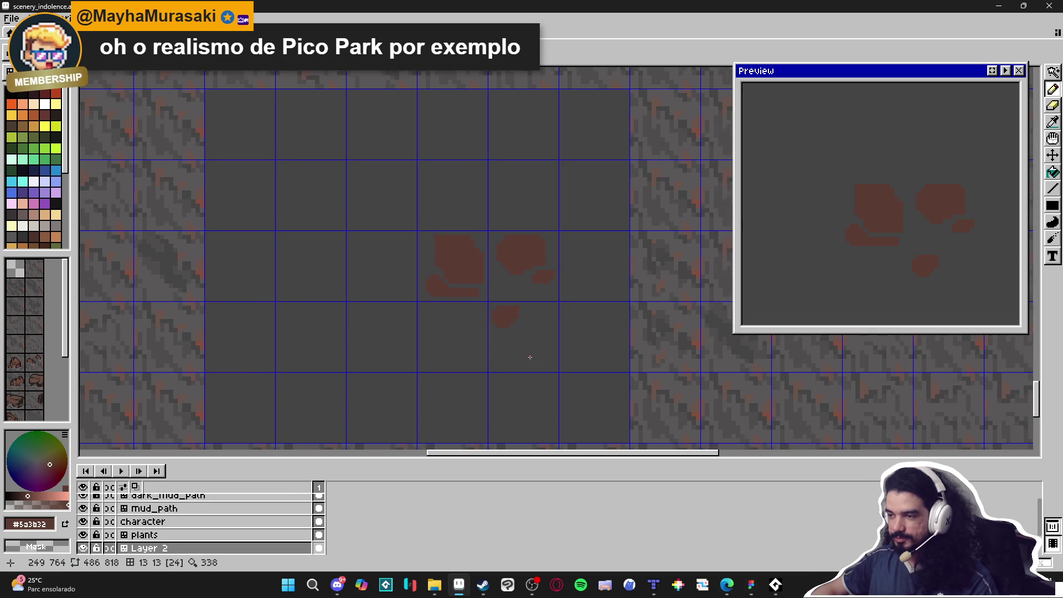
scroll(530, 357, "down", 2)
scroll(527, 336, "up", 2)
scroll(526, 336, "down", 2)
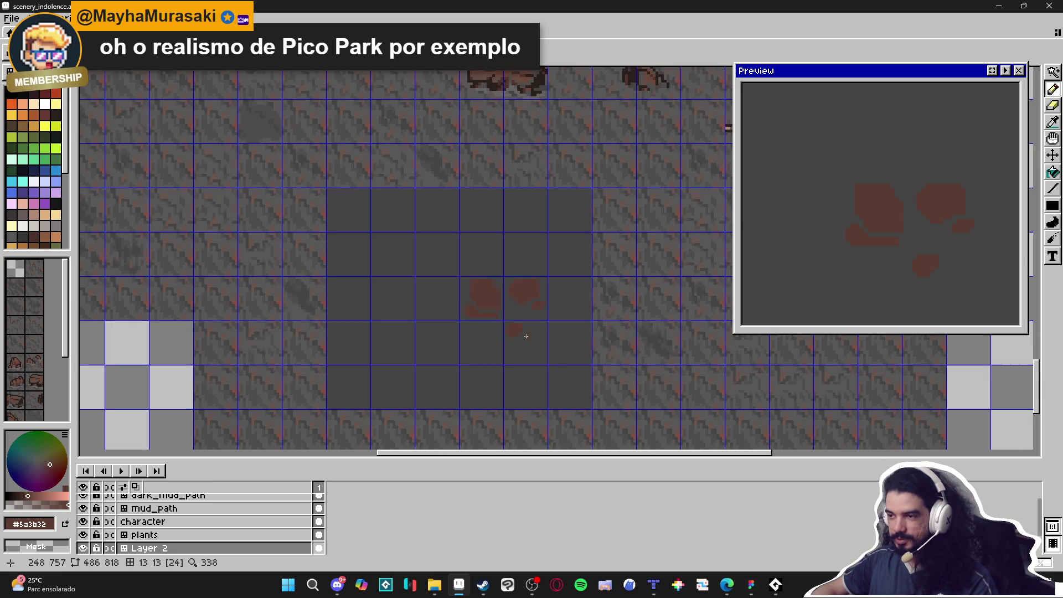
scroll(526, 336, "down", 2)
scroll(520, 336, "down", 1)
scroll(513, 337, "up", 3)
Step: Zoom out to review the three mud blobs in the whole scene, then zoom back in
scroll(513, 336, "up", 1)
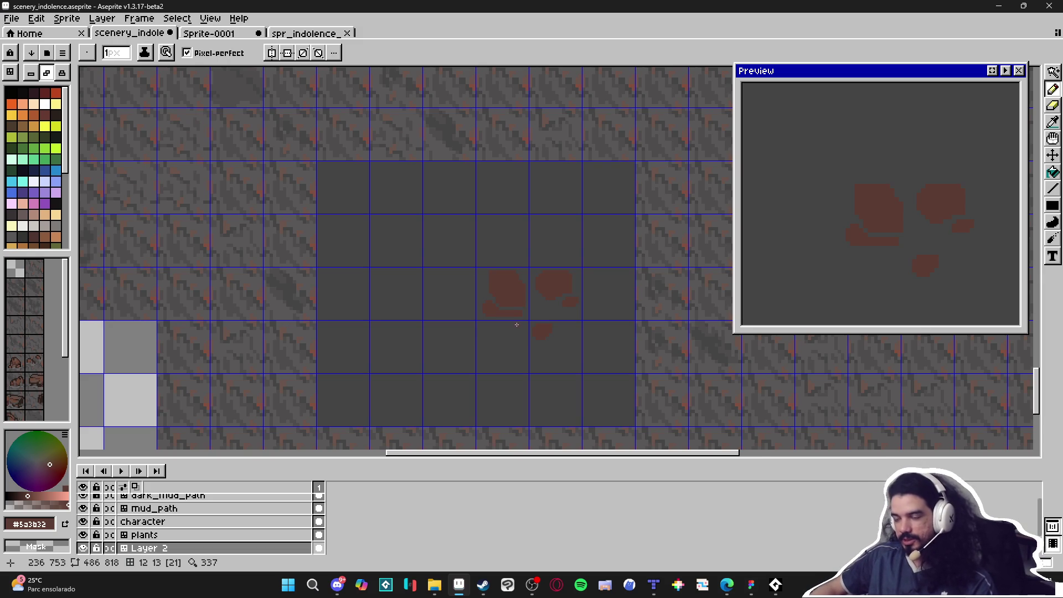
scroll(517, 325, "down", 1)
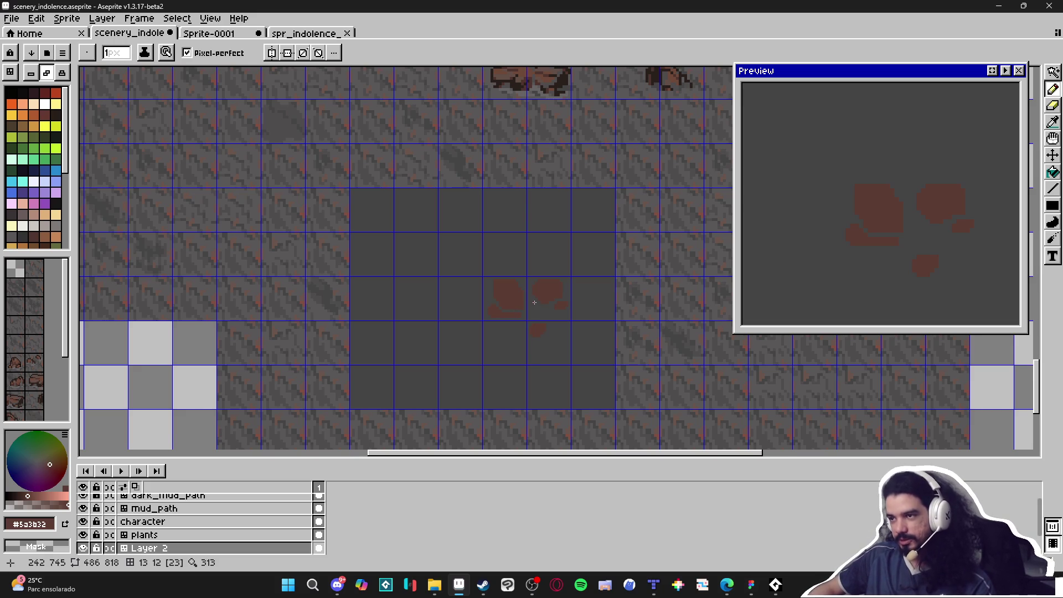
scroll(534, 302, "down", 2)
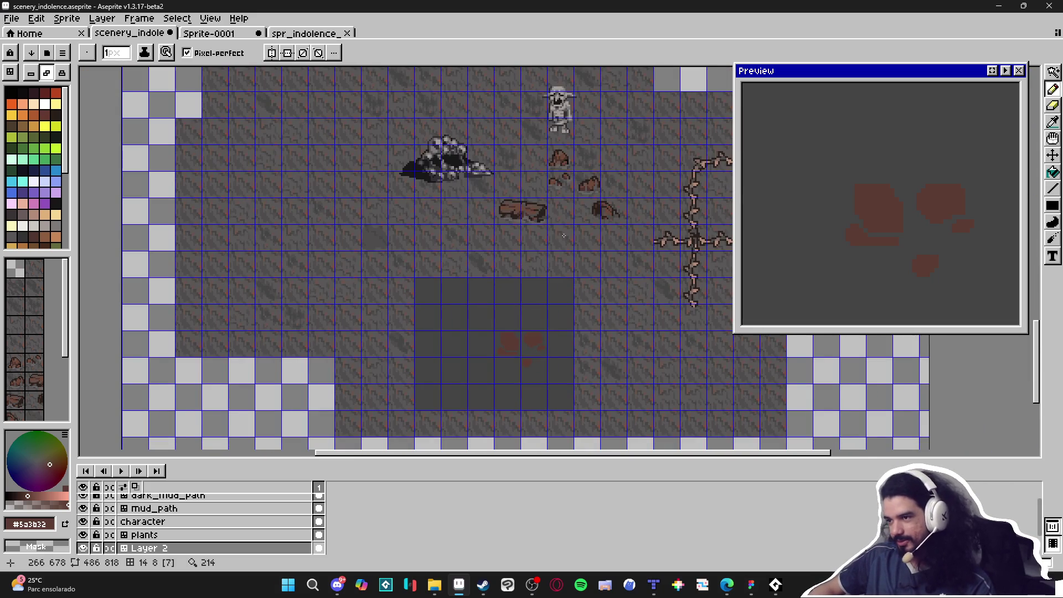
scroll(564, 236, "down", 2)
scroll(544, 295, "up", 3)
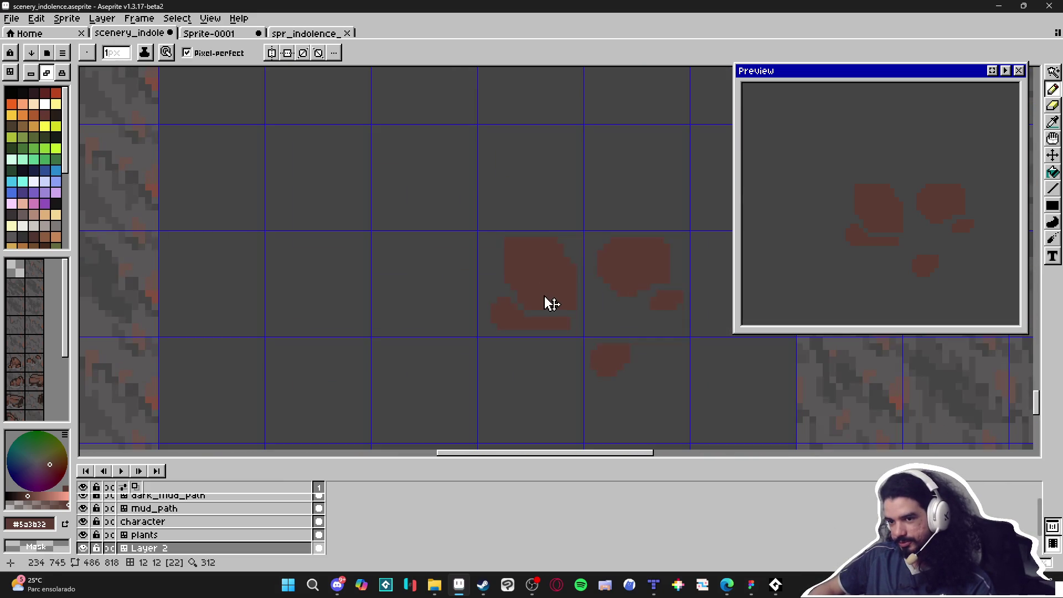
scroll(544, 295, "down", 3)
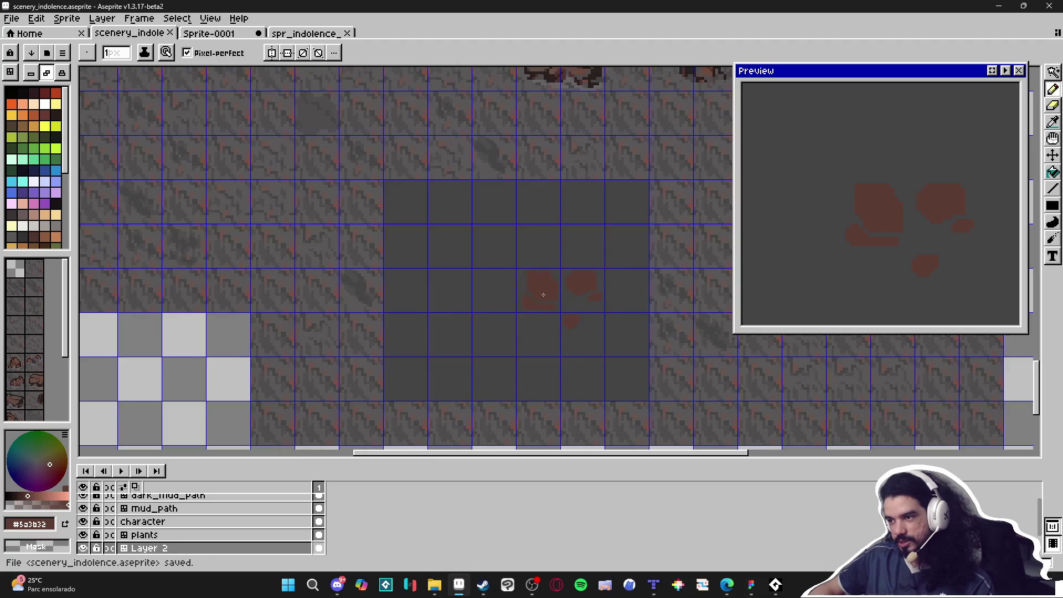
scroll(544, 295, "down", 3)
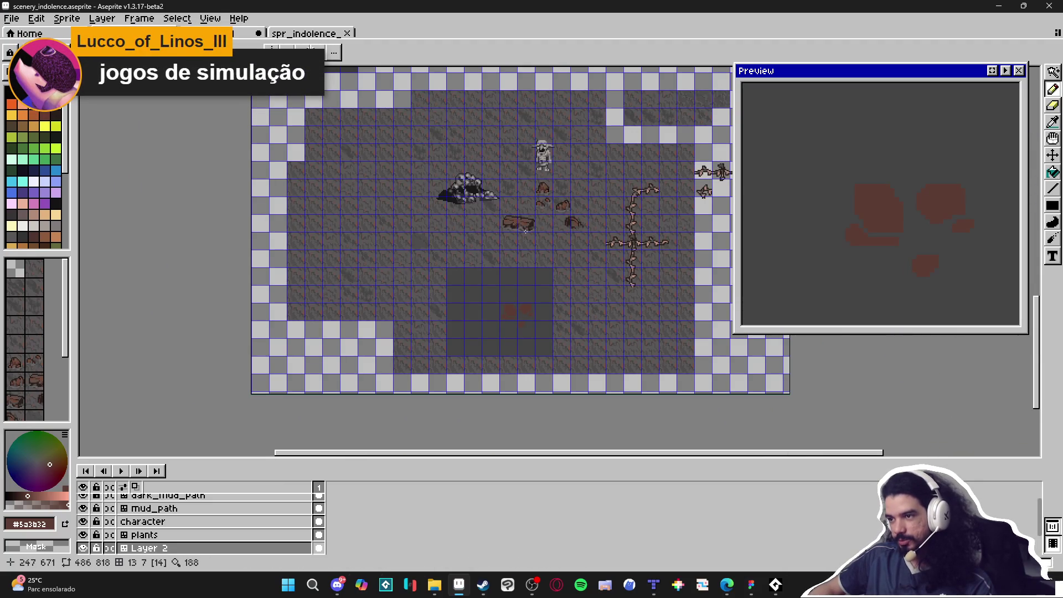
scroll(526, 230, "up", 3)
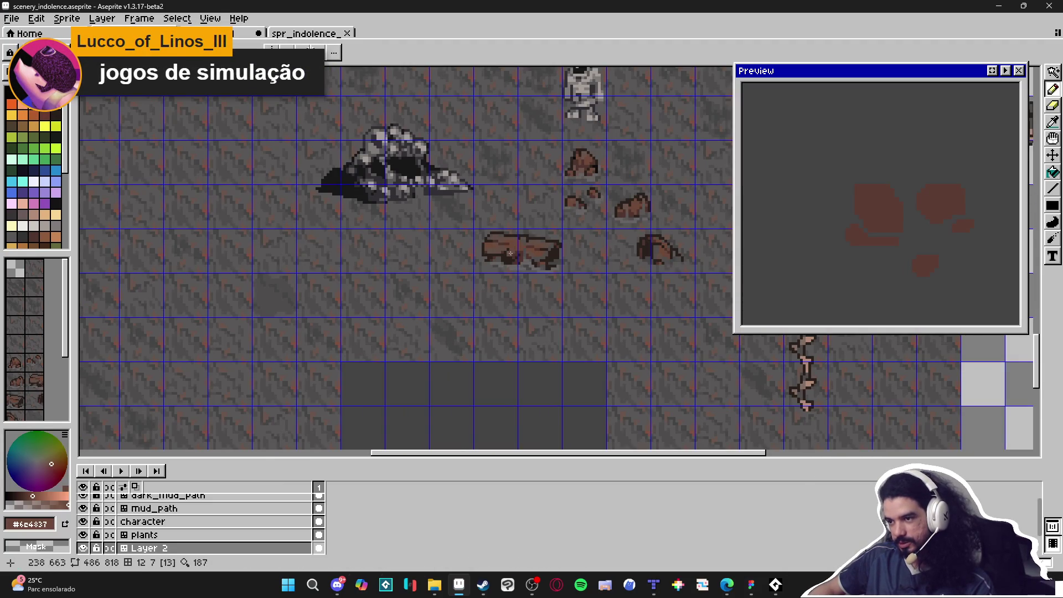
scroll(514, 248, "up", 3)
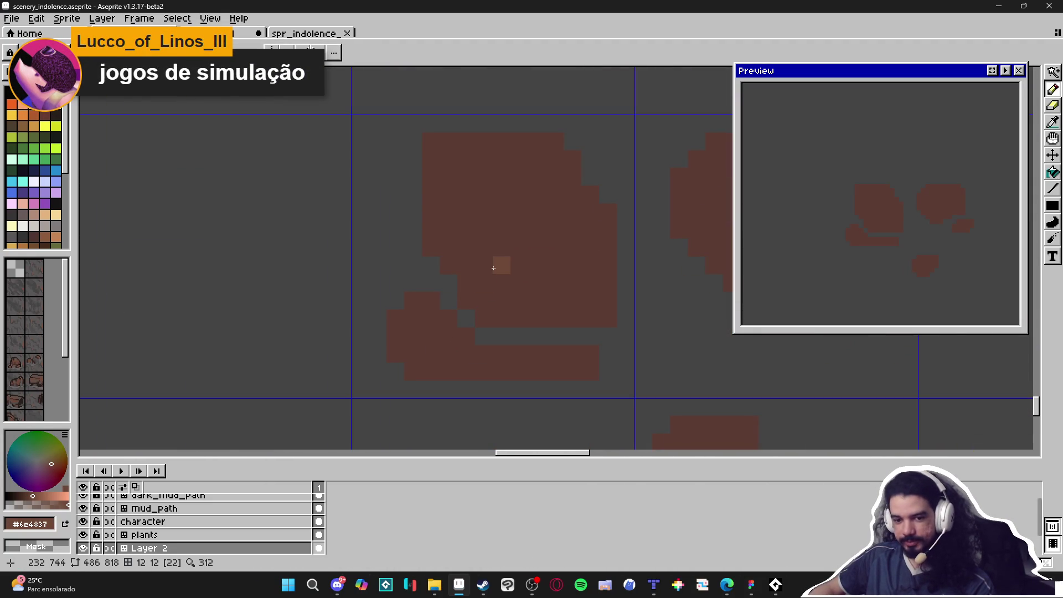
Step: Paint lighter-brown #6c4837 highlight strokes along the top of the left blob's slab
mouse_move(476, 277)
left_mouse_down()
mouse_move(501, 266)
mouse_move(509, 297)
left_mouse_up()
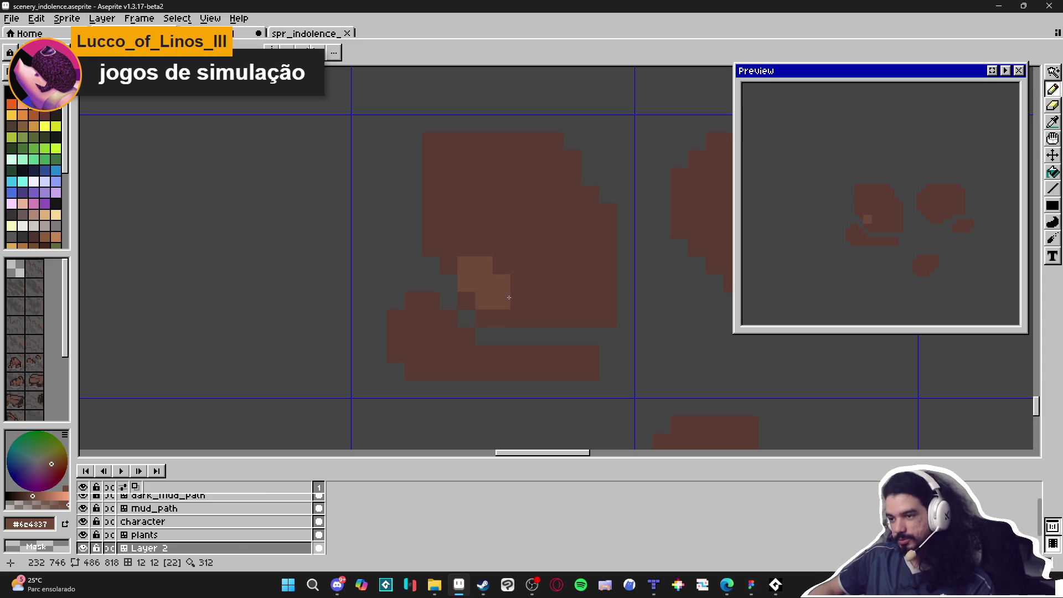
key("ctrl+z")
mouse_move(475, 255)
left_mouse_down()
mouse_move(492, 274)
mouse_move(593, 302)
mouse_move(608, 294)
mouse_move(607, 232)
mouse_move(582, 222)
mouse_move(573, 185)
mouse_move(548, 157)
mouse_move(476, 163)
mouse_move(438, 150)
mouse_move(457, 186)
mouse_move(449, 247)
mouse_move(498, 230)
left_mouse_up()
scroll(542, 216, "down", 4)
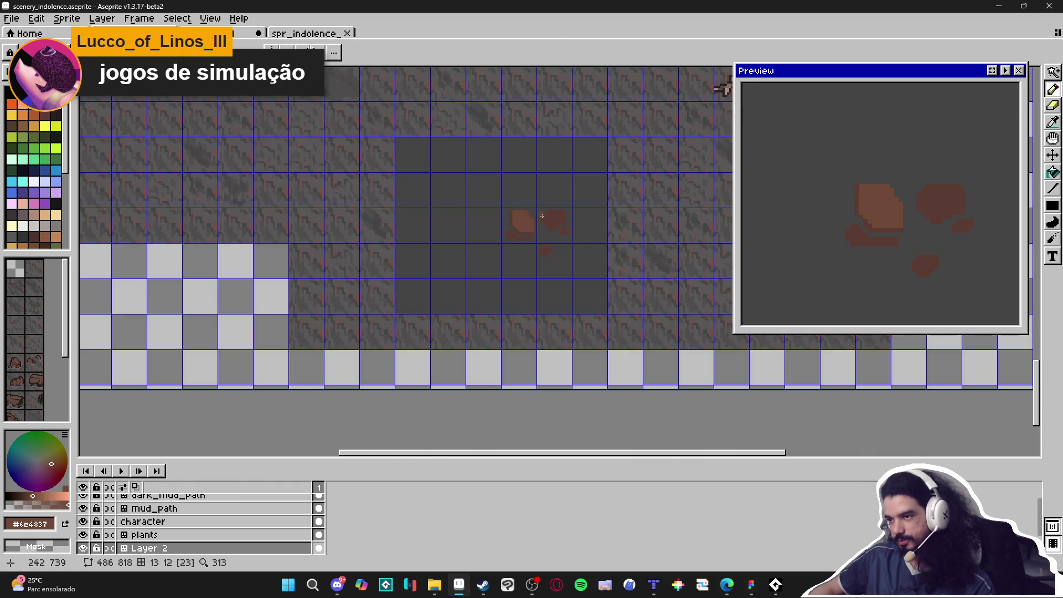
scroll(529, 230, "up", 3)
mouse_move(550, 279)
left_mouse_down()
mouse_move(430, 279)
mouse_move(416, 256)
mouse_move(444, 258)
left_mouse_up()
scroll(463, 276, "down", 5)
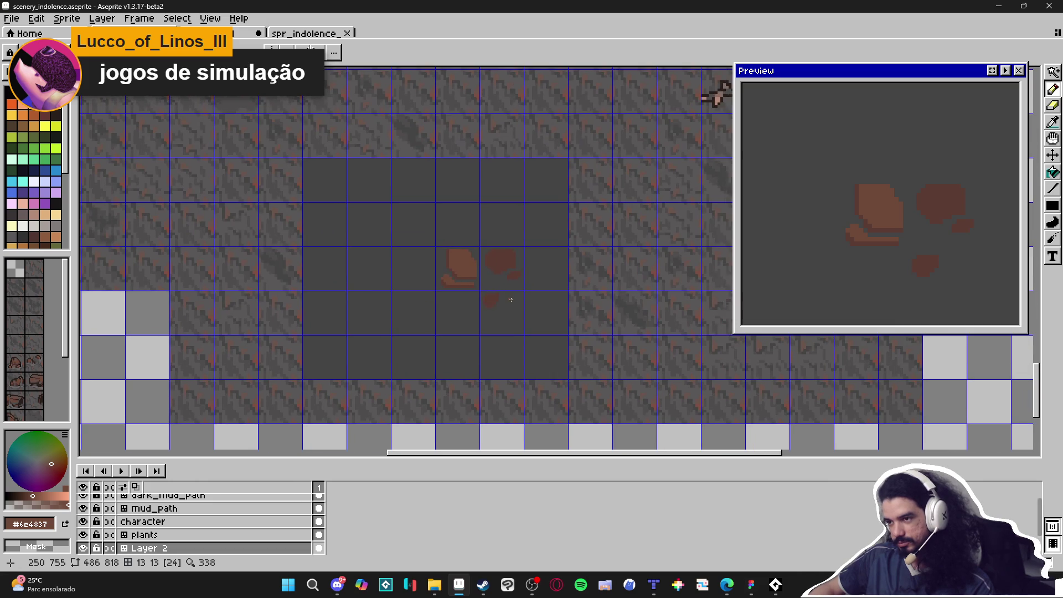
scroll(510, 299, "up", 1)
scroll(512, 299, "down", 2)
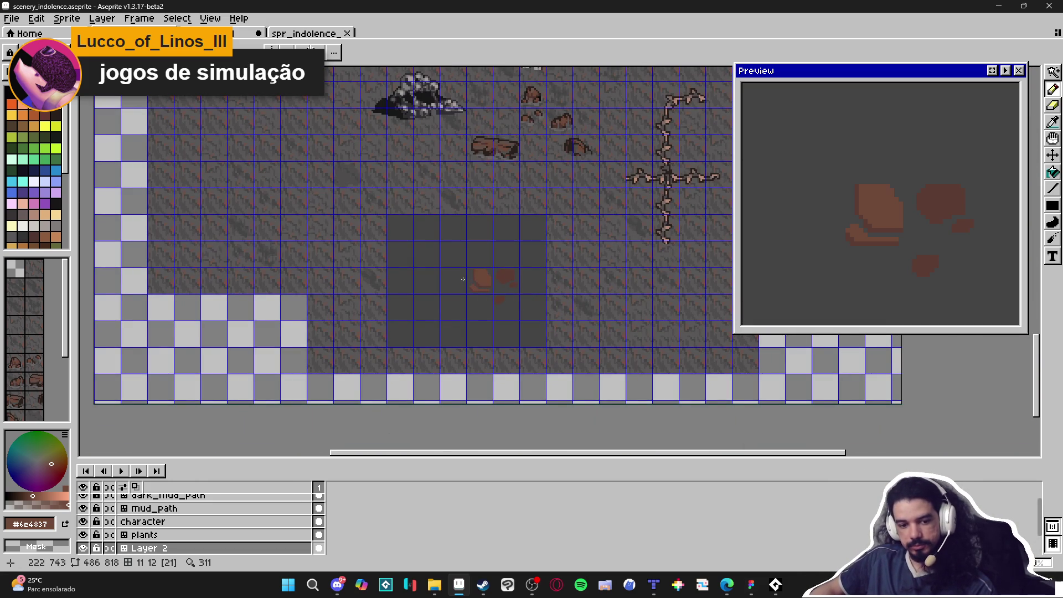
scroll(463, 279, "up", 4)
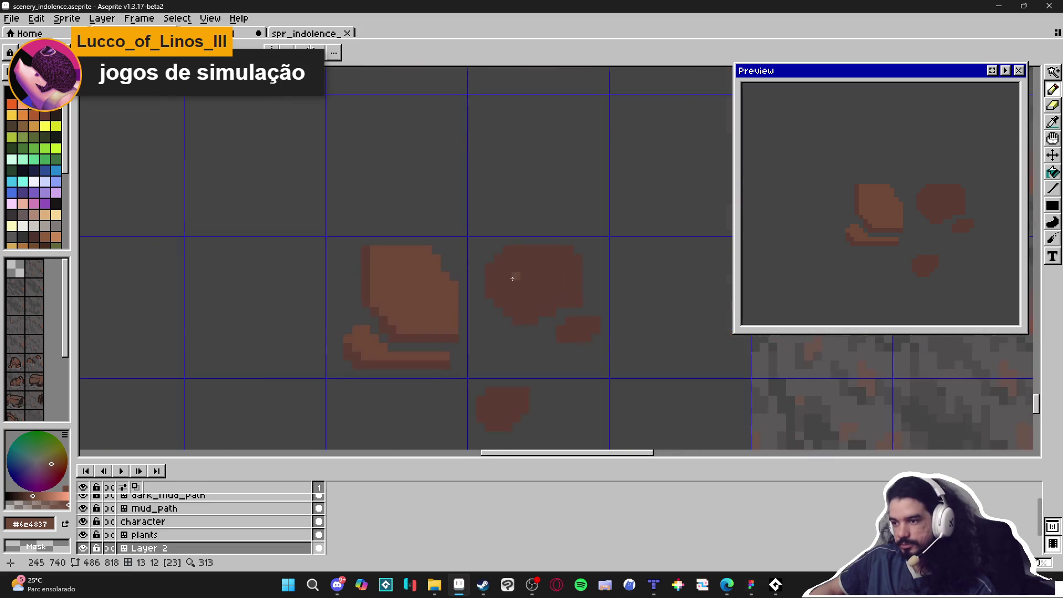
Step: Paint a lighter brown highlight across the right rock blob and touch up its right tip
mouse_move(521, 304)
left_mouse_down()
mouse_move(507, 310)
mouse_move(540, 310)
mouse_move(548, 296)
mouse_move(574, 295)
mouse_move(562, 302)
mouse_move(608, 283)
mouse_move(603, 238)
mouse_move(576, 224)
mouse_move(500, 229)
mouse_move(473, 271)
mouse_move(504, 299)
mouse_move(515, 271)
mouse_move(527, 272)
left_mouse_up()
left_click(556, 310, "alt")
left_click(567, 288, "alt")
scroll(526, 272, "down", 4)
scroll(564, 307, "up", 3)
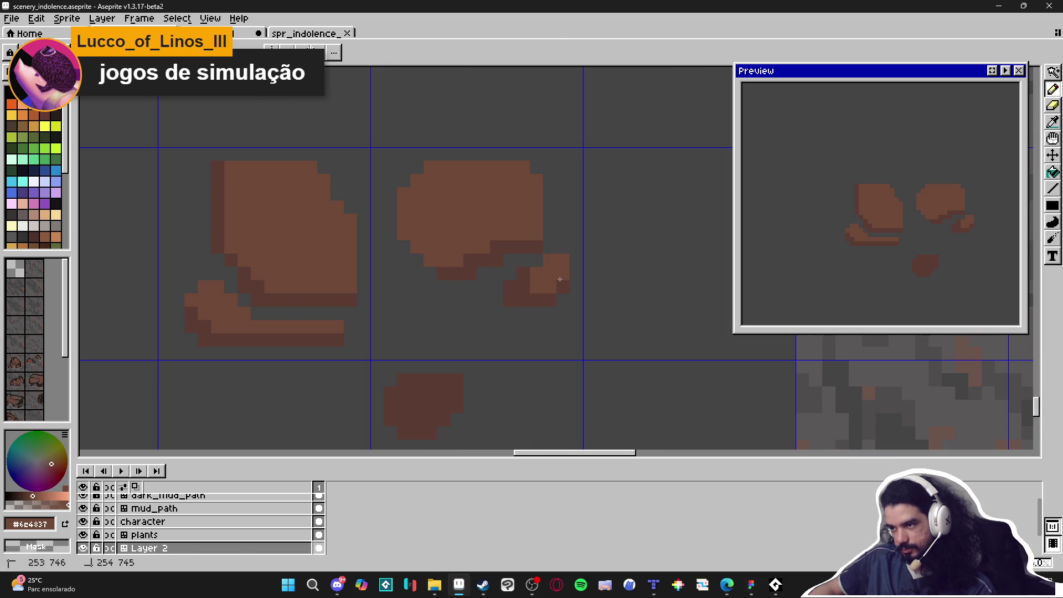
Step: Fill the small rock blob and its upper pixels with light brown
left_click_drag(561, 289, 509, 291)
scroll(515, 294, "down", 2)
scroll(469, 343, "up", 3)
mouse_move(472, 353)
left_mouse_down()
mouse_move(527, 335)
mouse_move(502, 354)
mouse_move(444, 356)
mouse_move(451, 373)
mouse_move(492, 376)
left_mouse_up()
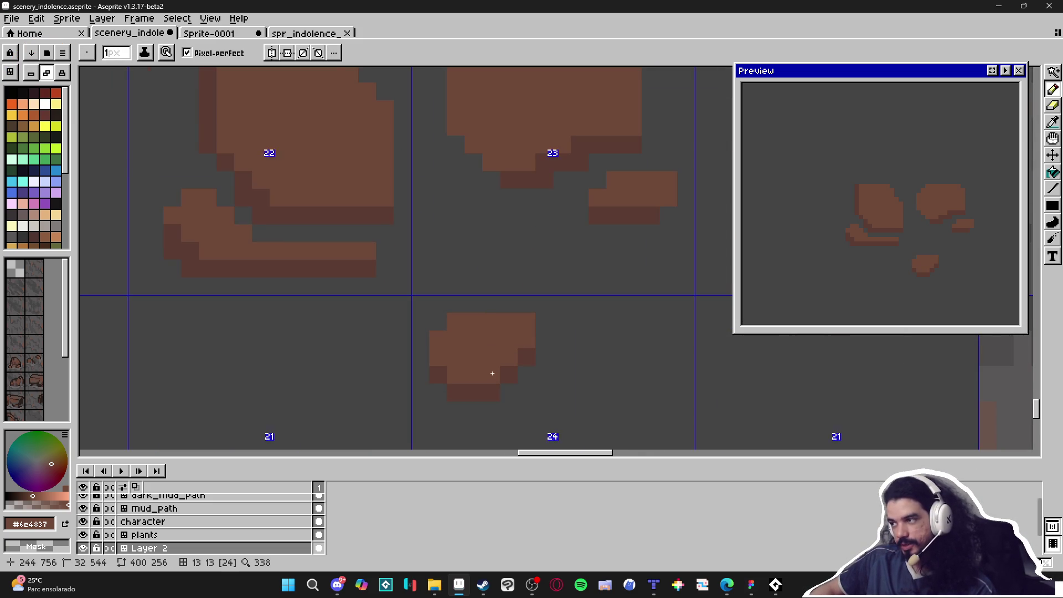
Step: Sample the dark brown and darken two pixels on the right blob's middle row
scroll(493, 375, "up", 1)
key("i")
left_click(495, 379, "alt")
scroll(493, 377, "down", 2)
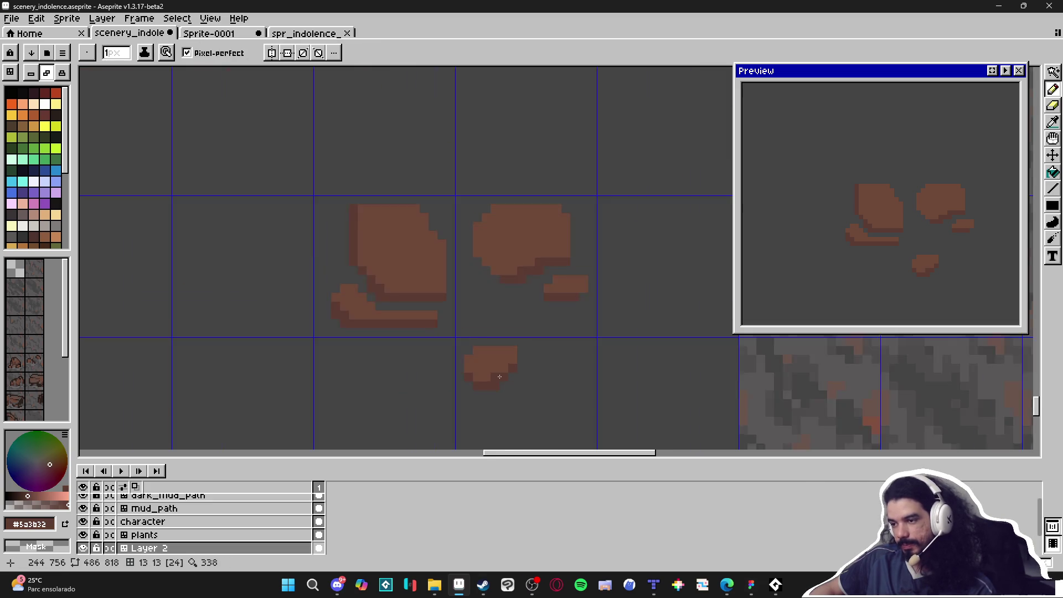
scroll(502, 372, "up", 1)
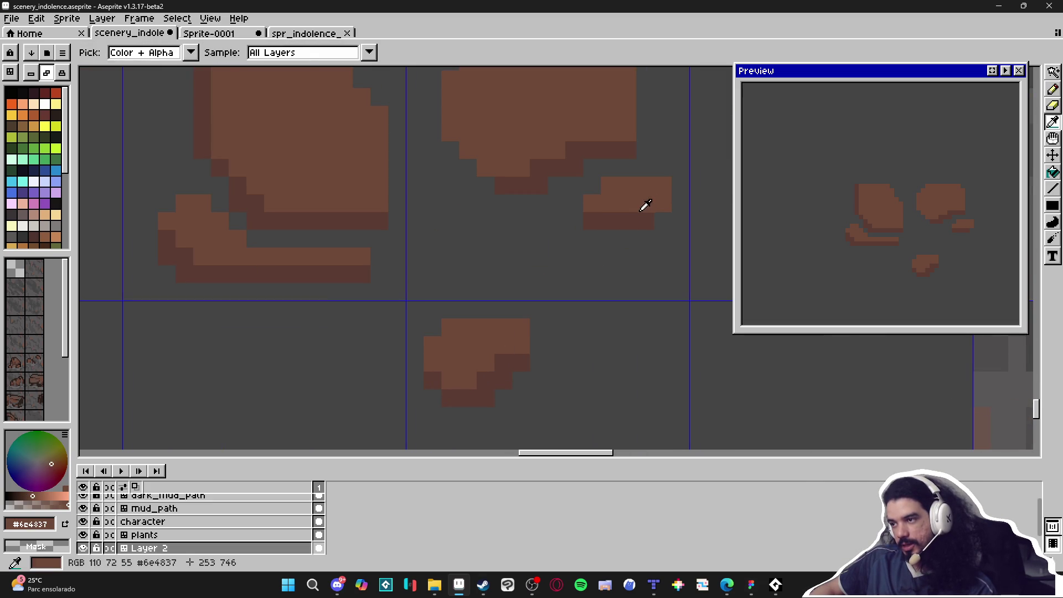
left_click_drag(663, 203, 653, 206)
scroll(637, 233, "down", 3)
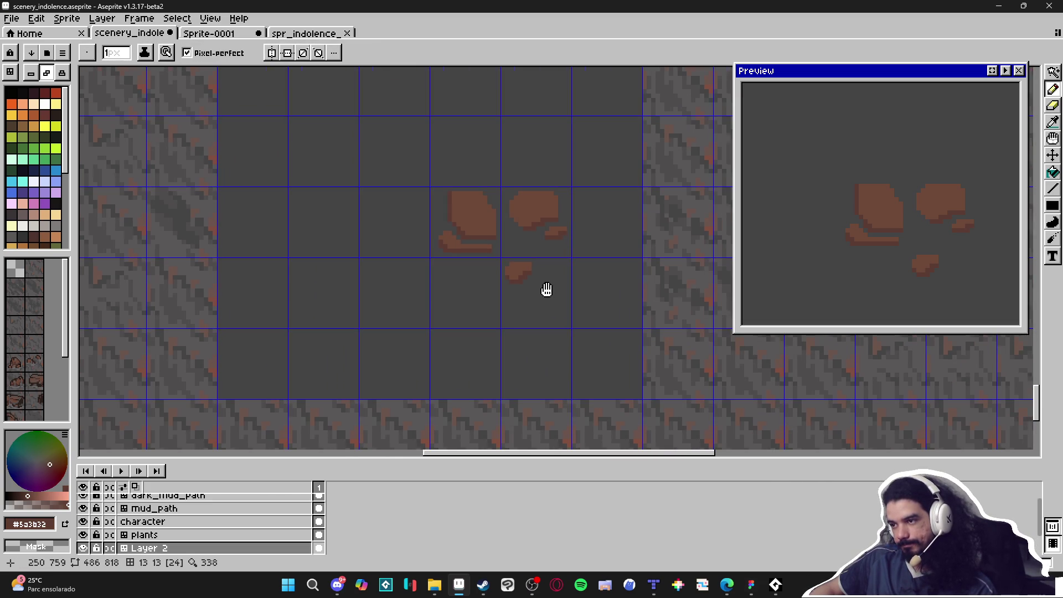
scroll(535, 282, "up", 2)
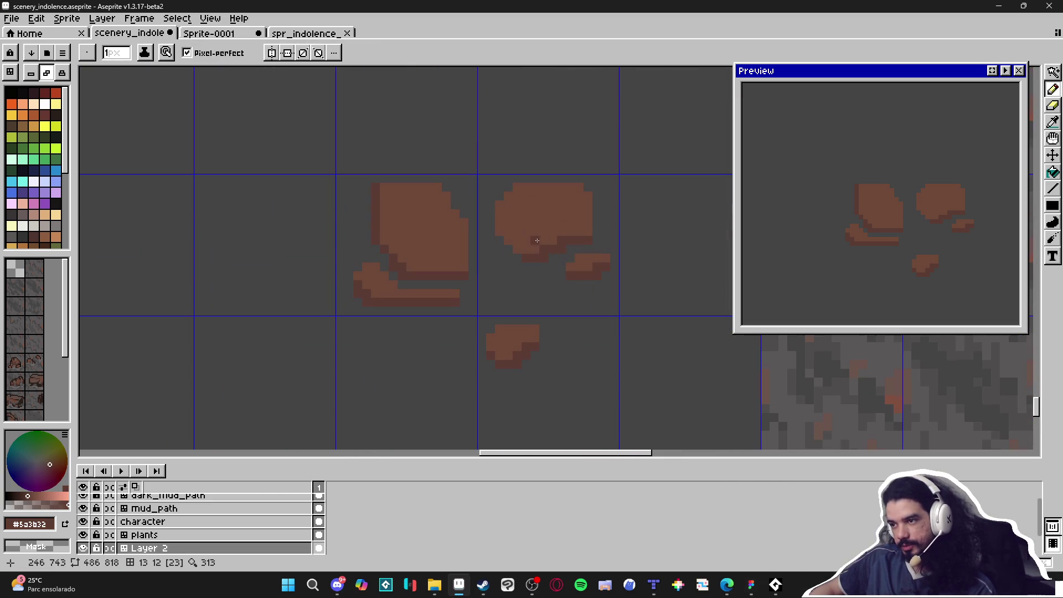
Step: Add a dark shading pixel on the upper-left rock's edge
key("i")
key("b")
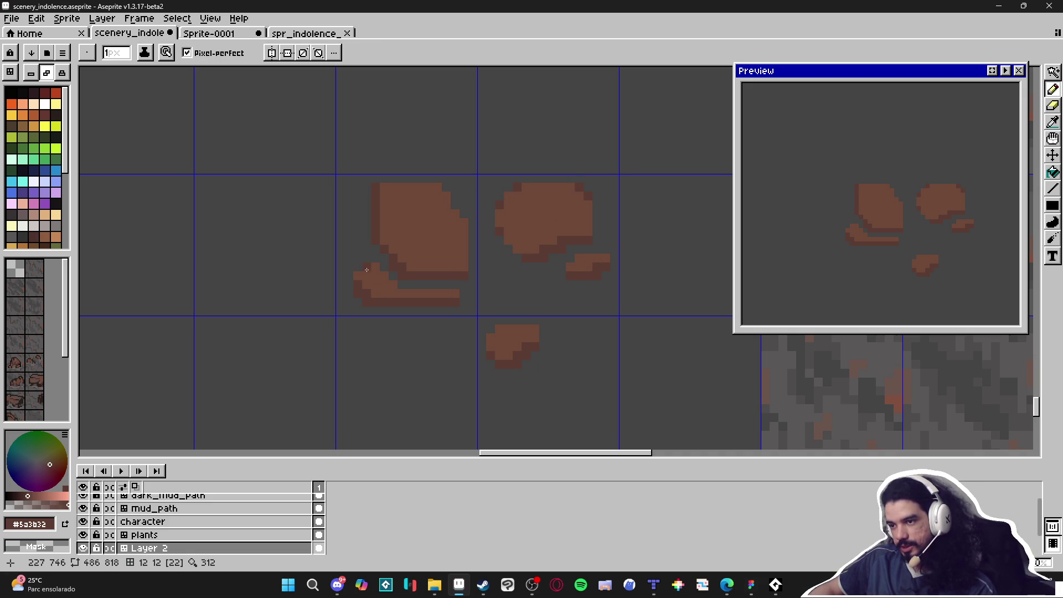
left_click(402, 230)
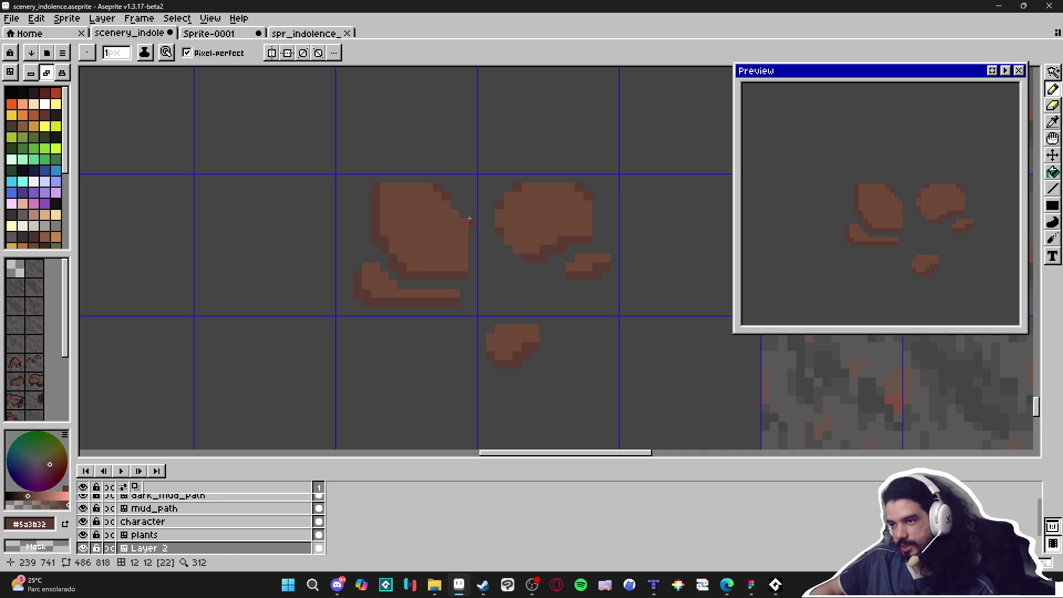
Step: Zoom out to compare the rocks with the mud tiles, then ready the lighter brown at 2 pixels
scroll(462, 270, "down", 3)
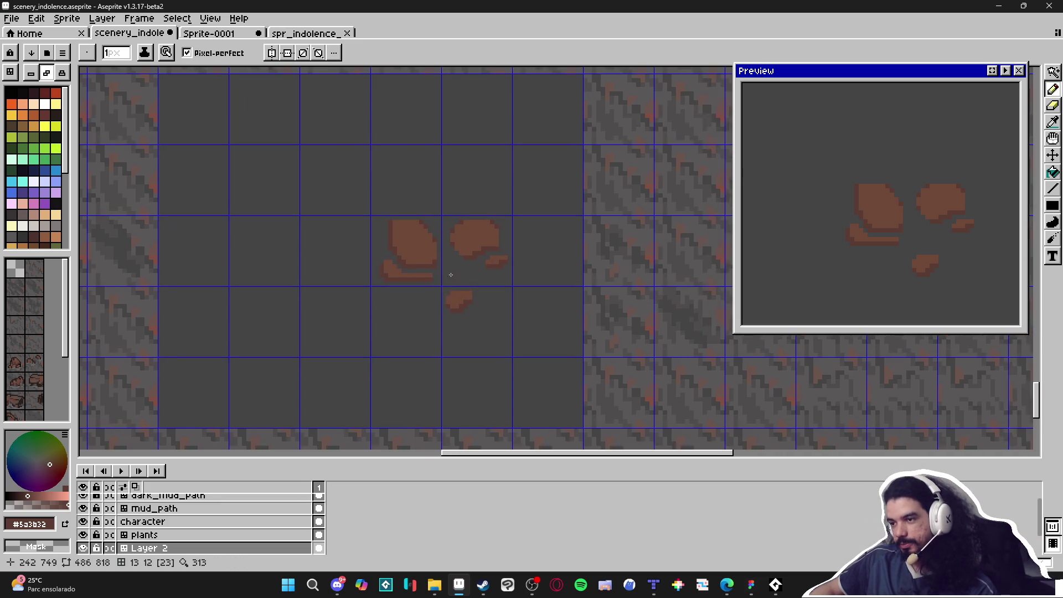
scroll(470, 247, "up", 3)
scroll(470, 247, "down", 2)
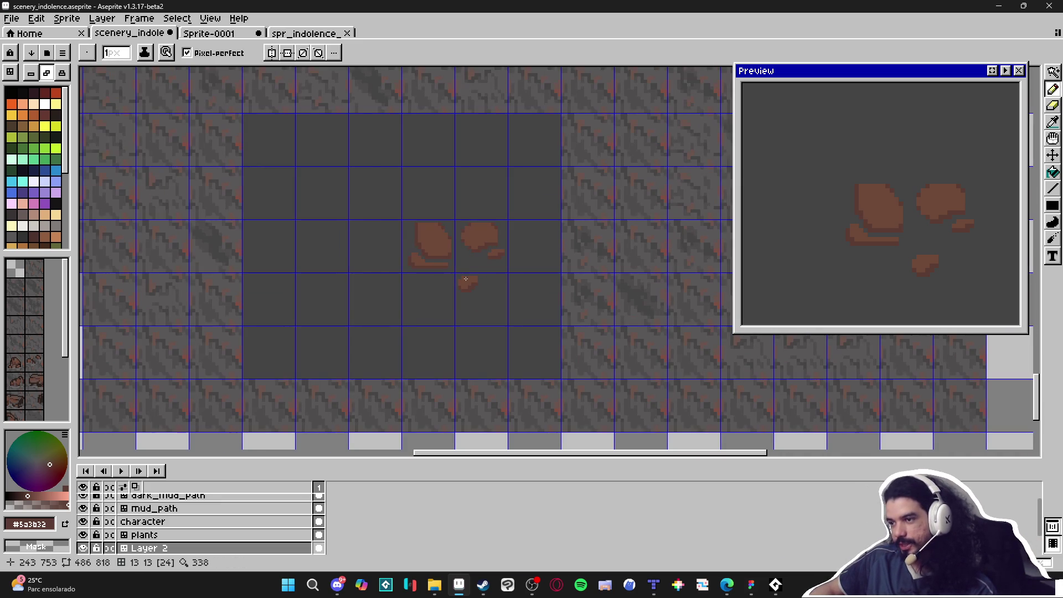
scroll(461, 269, "down", 1)
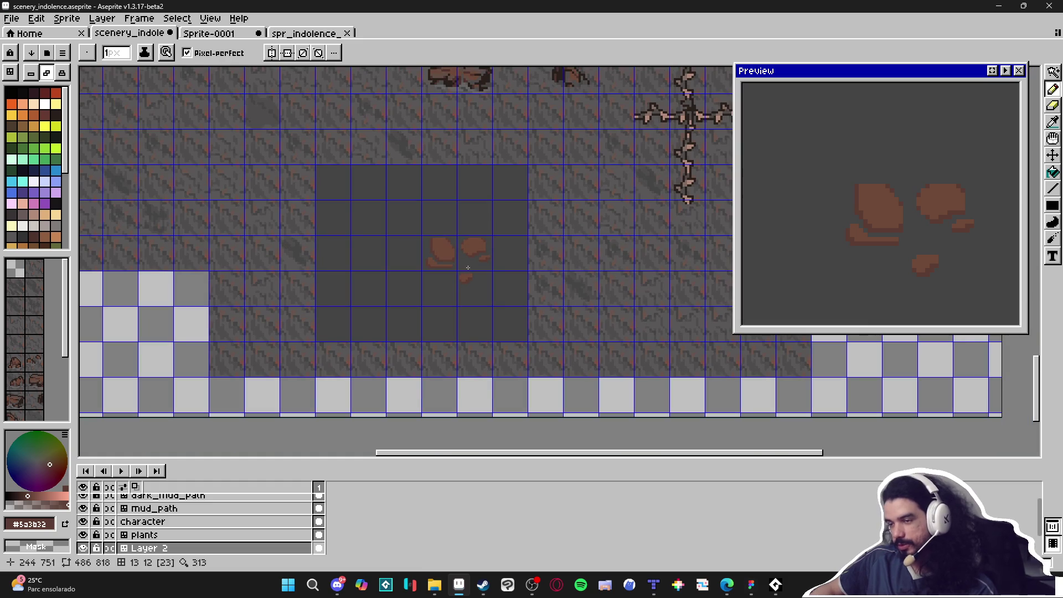
scroll(472, 283, "up", 2)
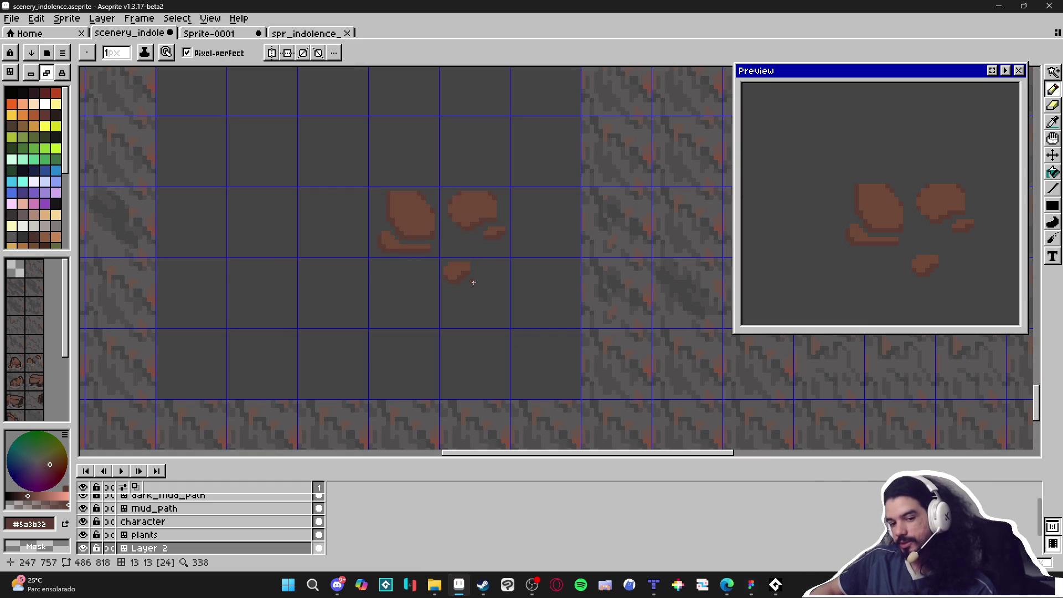
scroll(473, 283, "down", 2)
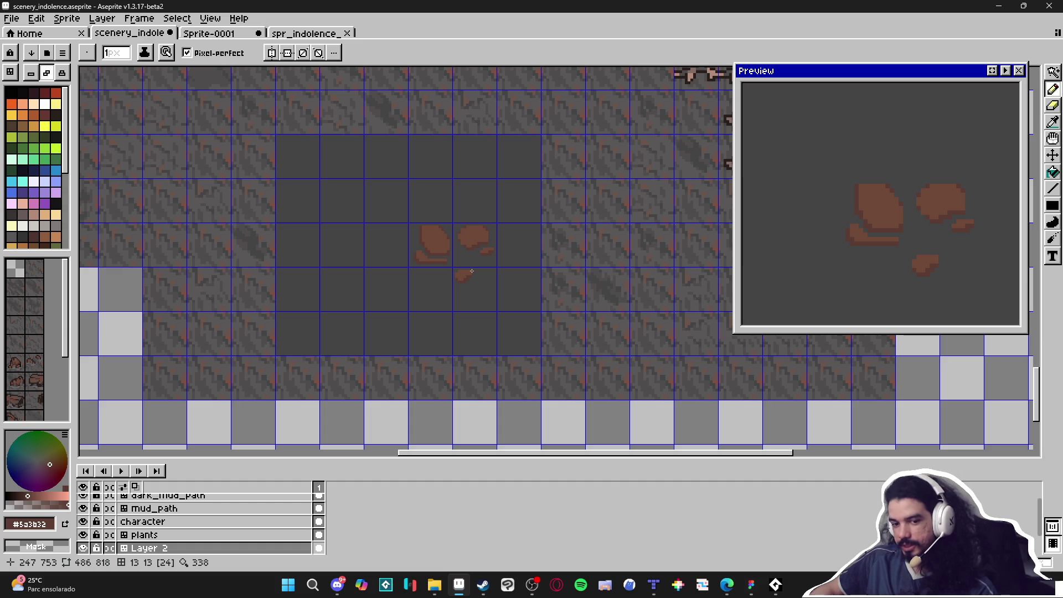
scroll(471, 271, "down", 1)
scroll(473, 272, "up", 2)
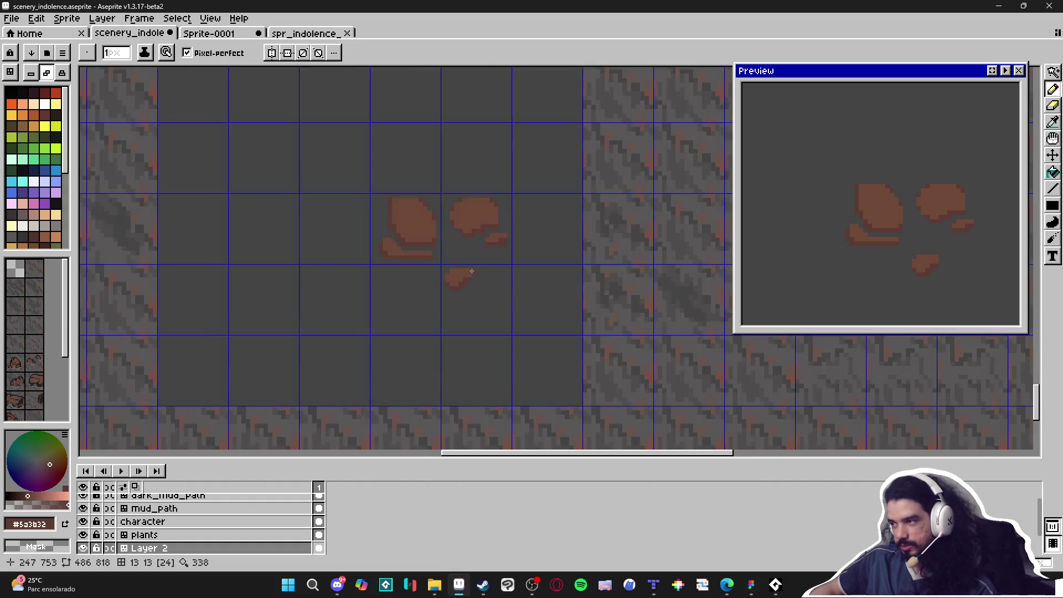
scroll(474, 273, "down", 2)
scroll(474, 274, "down", 1)
scroll(473, 273, "up", 1)
scroll(465, 272, "up", 3)
scroll(459, 273, "down", 2)
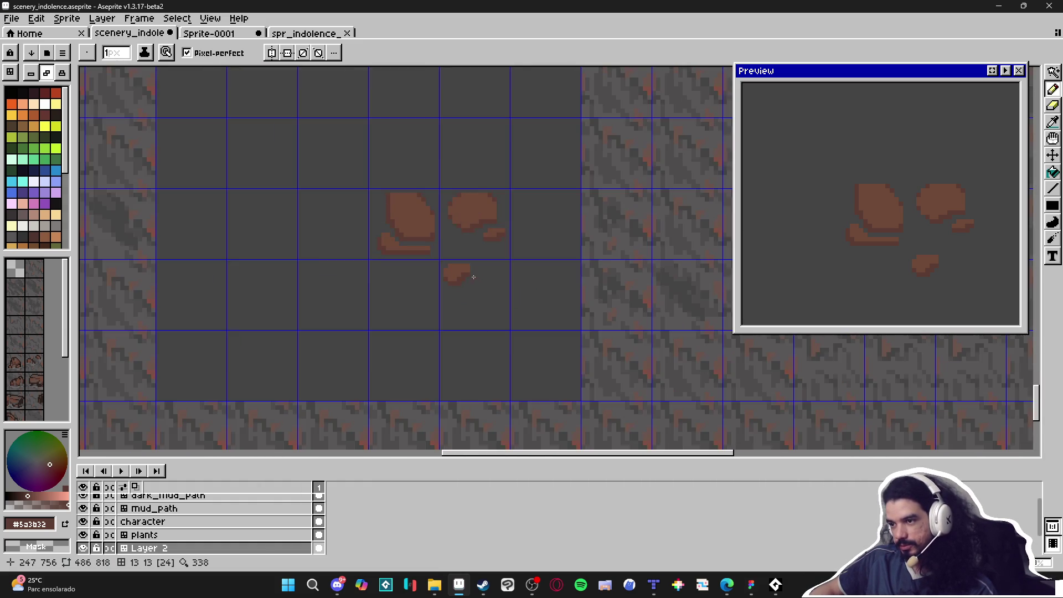
scroll(455, 272, "up", 2)
left_click(456, 272, "alt")
key("plus")
Step: Paint a new pebble beside the small rock and shade its bottom edge darker
left_click_drag(513, 295, 524, 277)
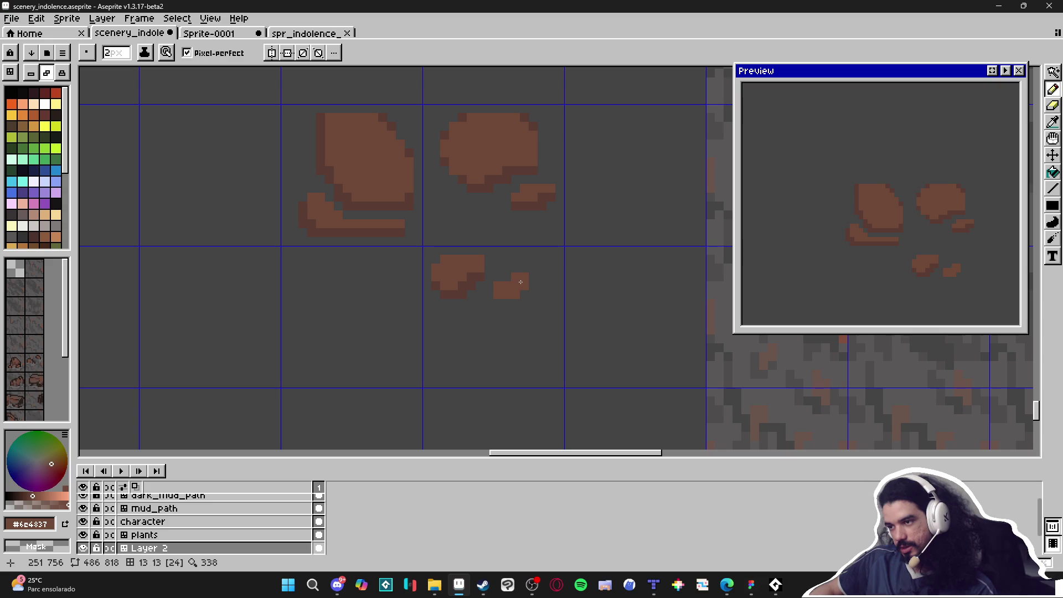
key("alt")
left_click(477, 279, "alt")
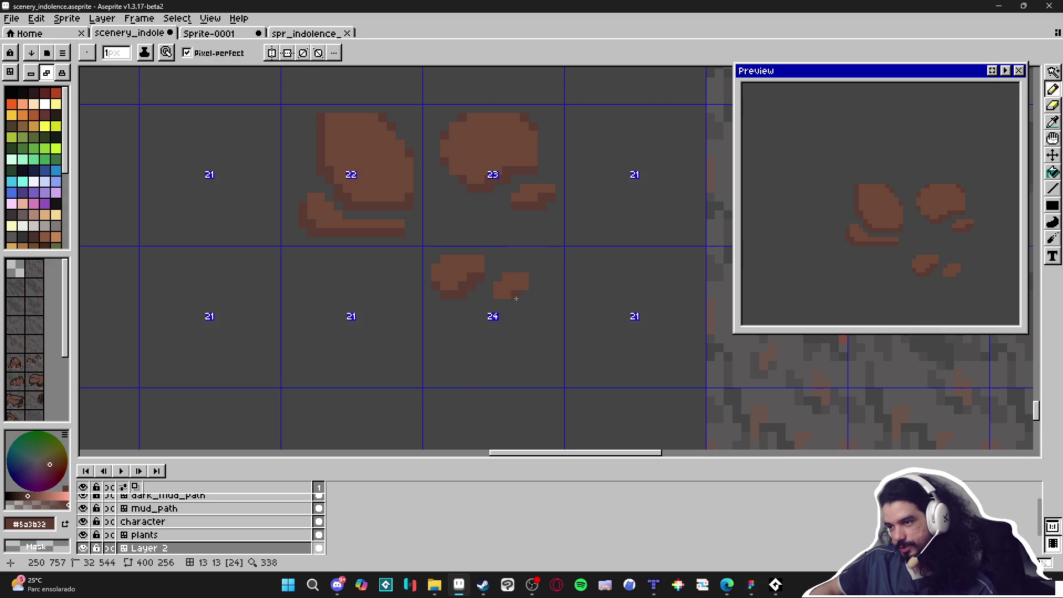
left_click_drag(503, 303, 513, 302)
left_click(519, 296)
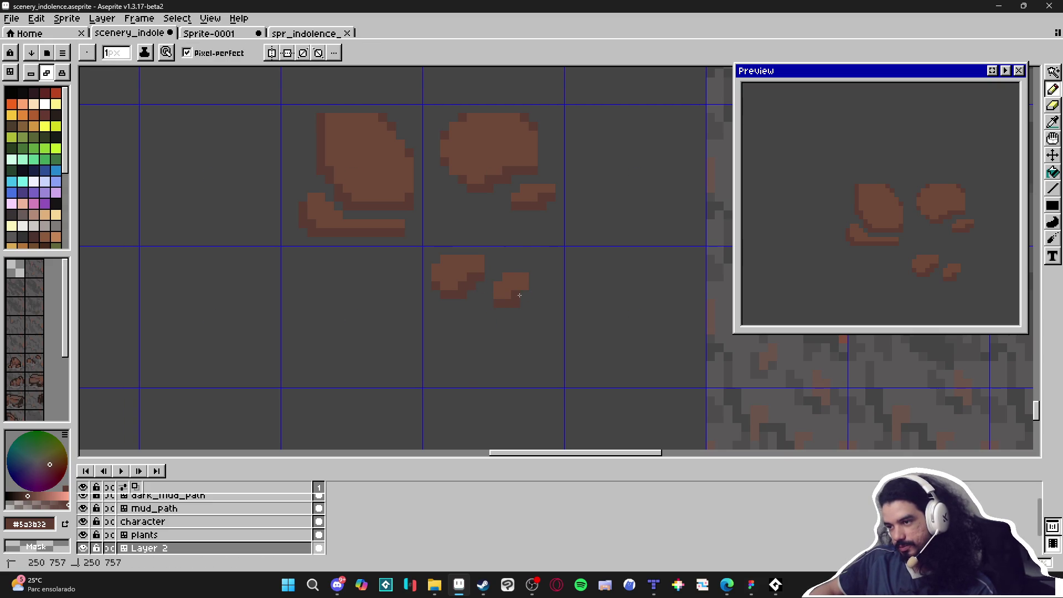
scroll(524, 295, "down", 4)
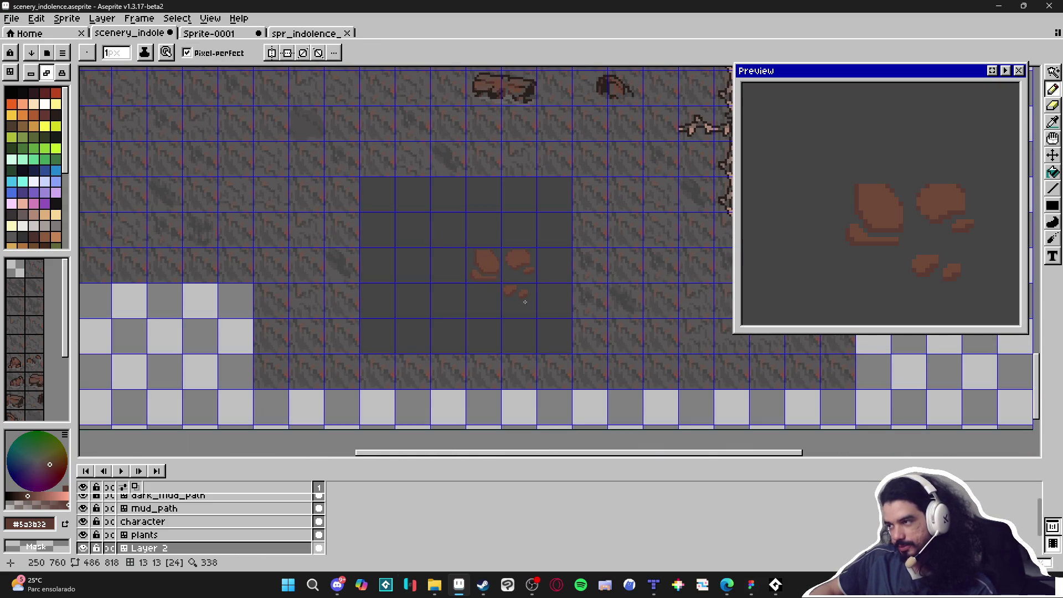
scroll(518, 293, "up", 3)
scroll(519, 293, "up", 2)
Step: Fill the new pebble's remaining pixels in lighter brown and join the two pebbles
left_click(518, 295, "alt")
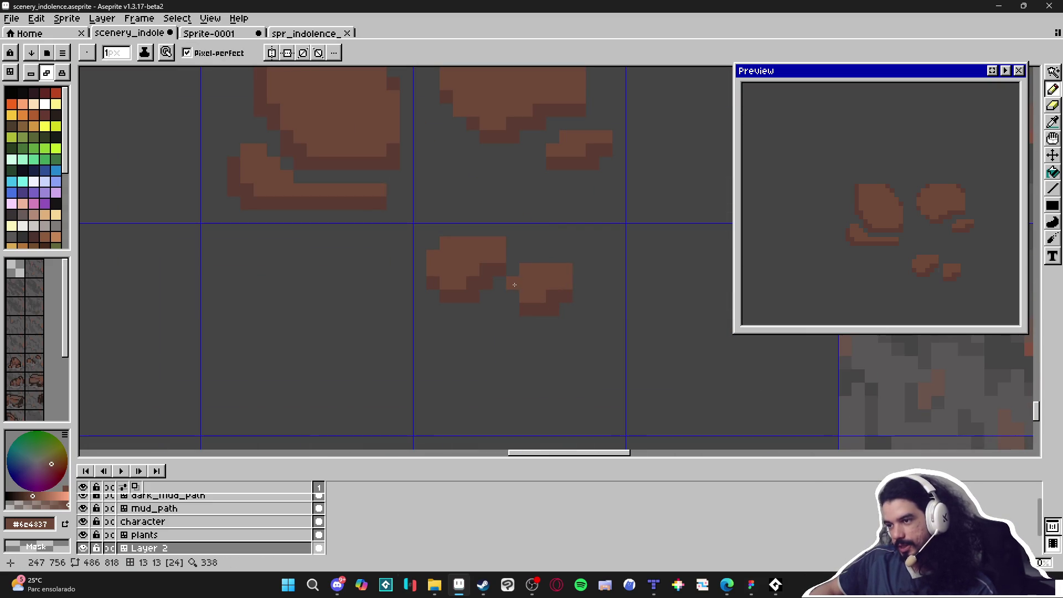
left_click(526, 309, "alt")
left_click(513, 309)
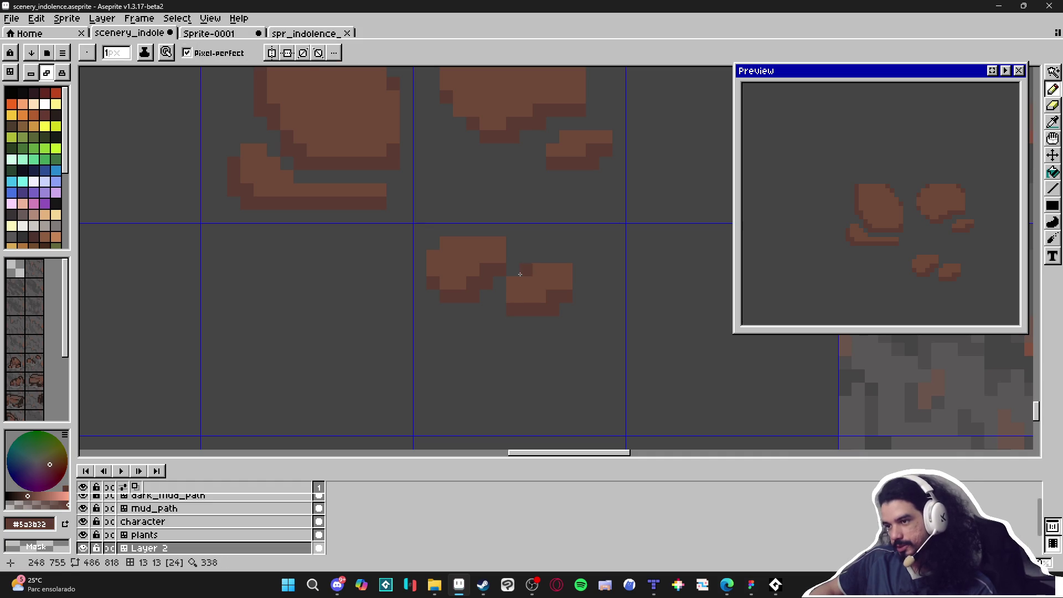
left_click(526, 270, "alt")
left_click_drag(499, 282, 500, 295)
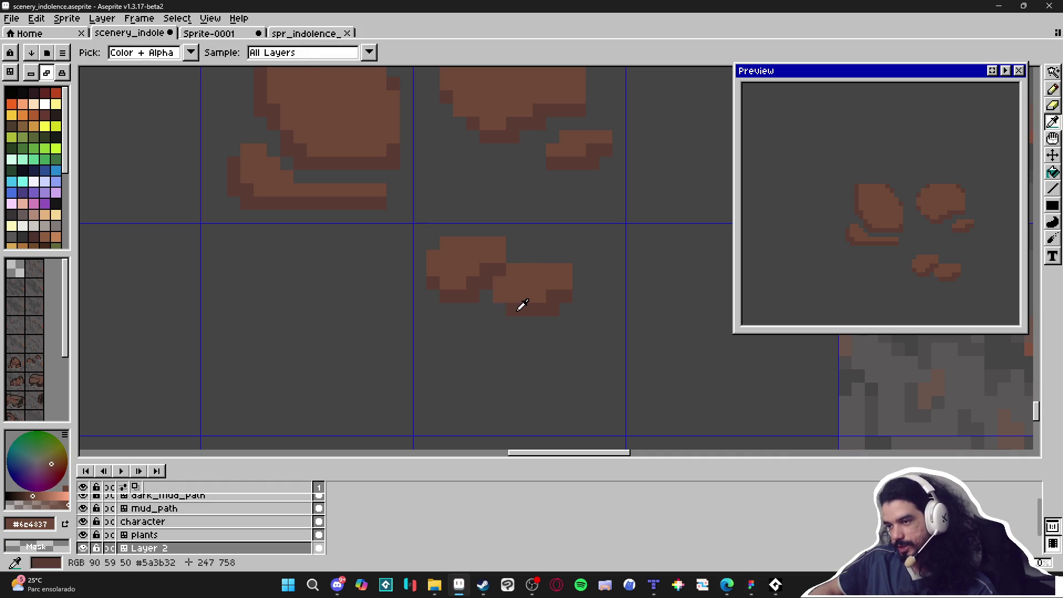
Step: Trim the pebble's corner and add a single 1-pixel dark shadow pixel
left_click(506, 308, "alt")
key("e")
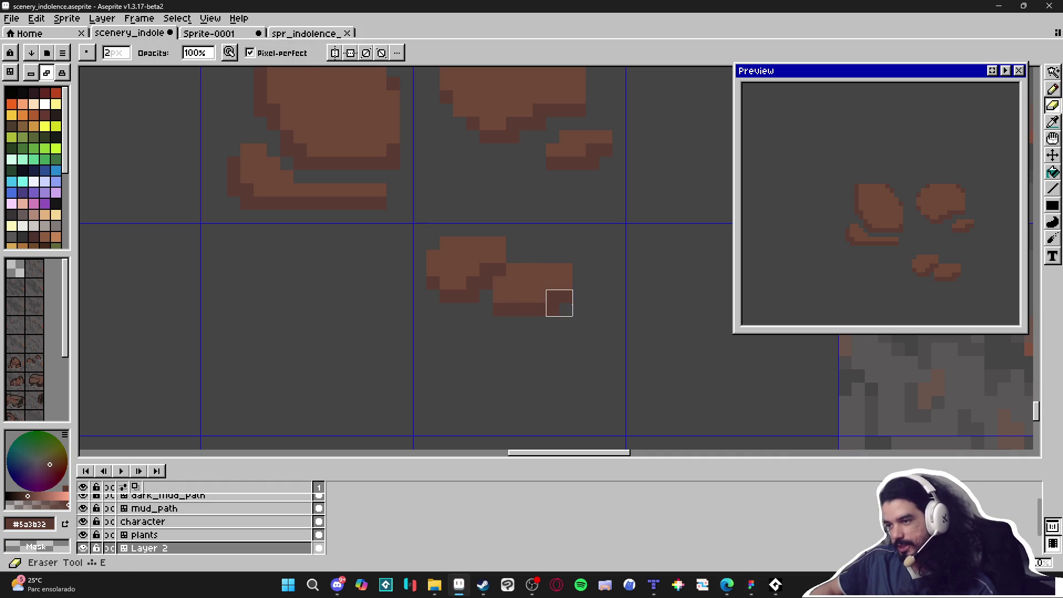
left_click(573, 277)
left_click(573, 290)
key("b")
left_click(586, 318, "alt")
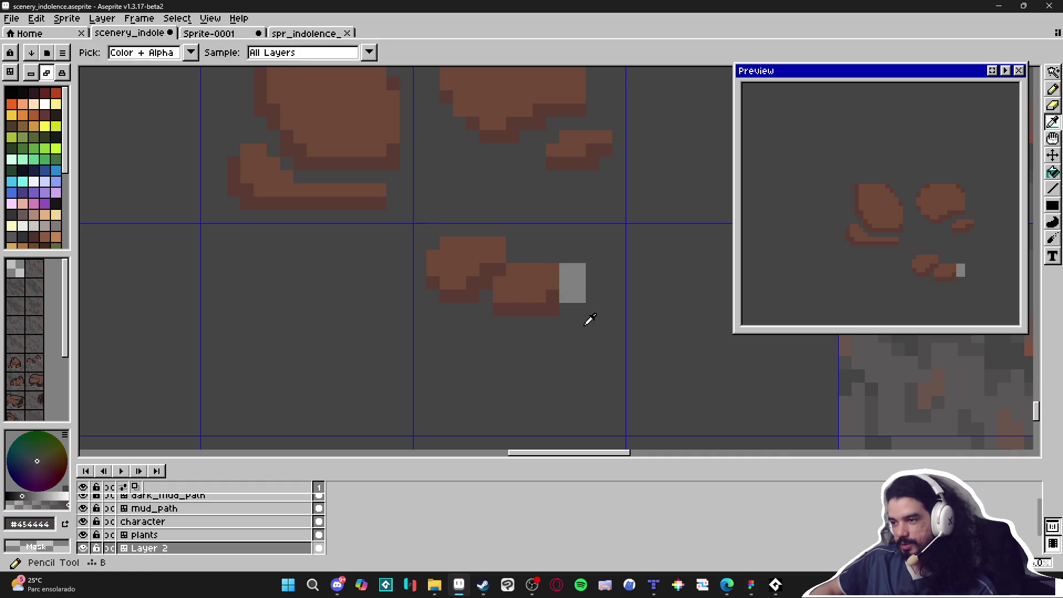
left_click(573, 289)
key("ctrl+z")
left_click(554, 304, "alt")
key("minus")
left_click(546, 301)
Step: Hide and reshow the tile index numbers to check the pebble cluster on the map
left_click(539, 279, "alt")
scroll(563, 259, "down", 5)
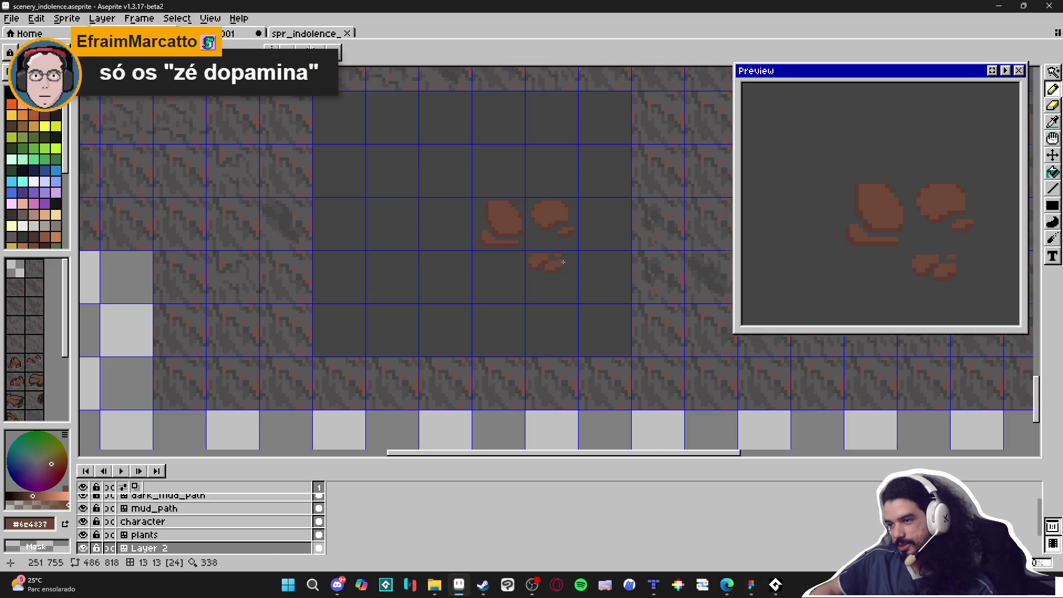
key("Tab")
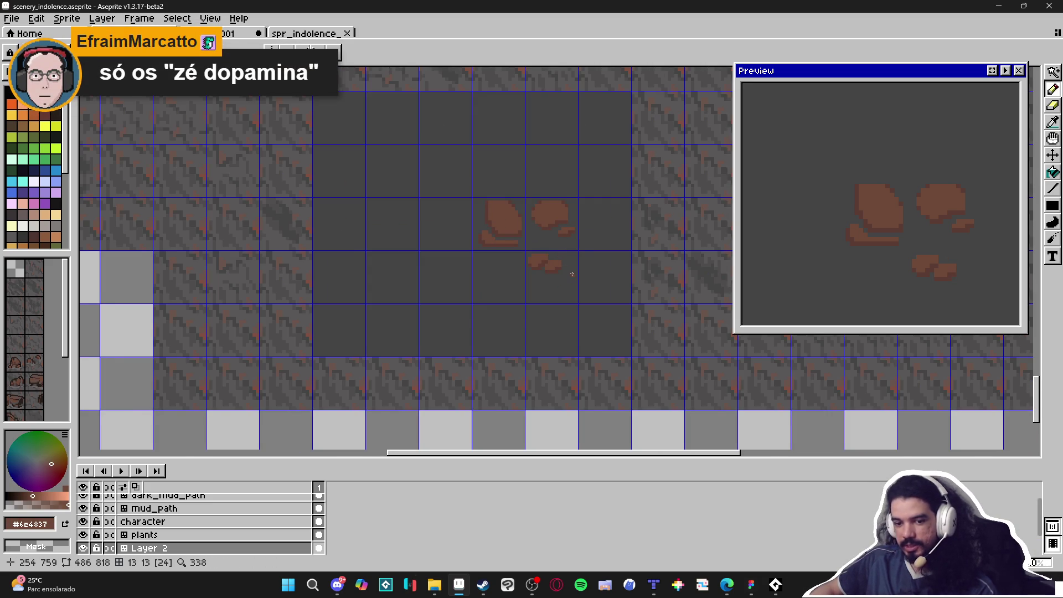
scroll(572, 273, "down", 1)
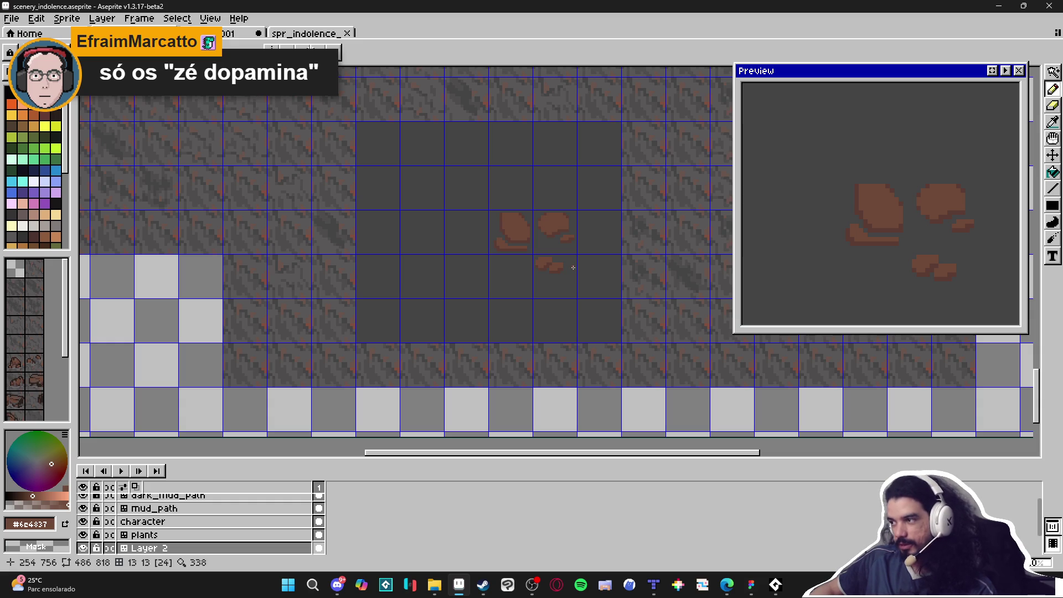
scroll(572, 267, "up", 3)
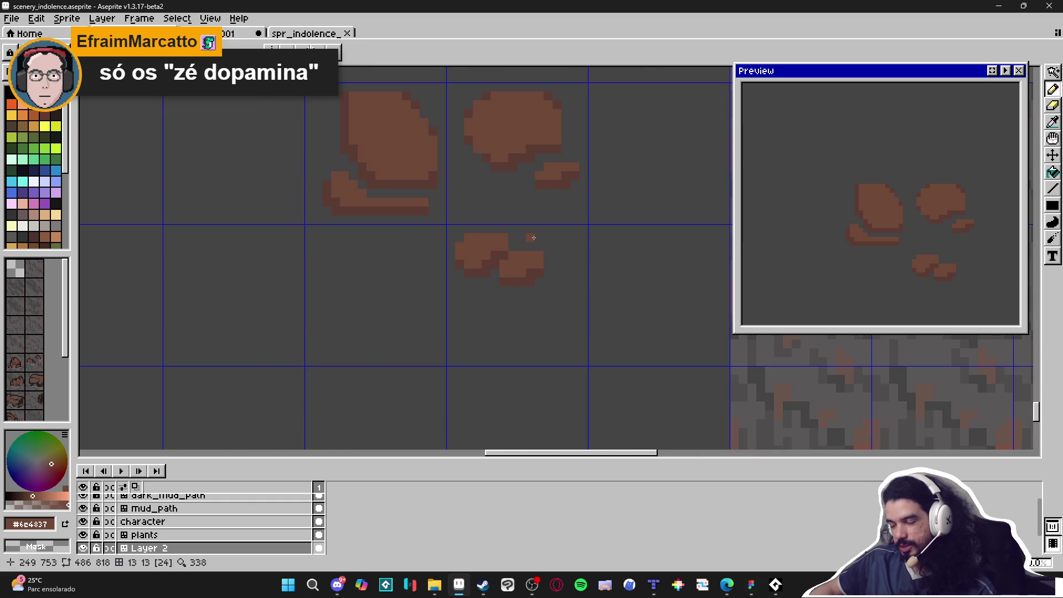
key("Tab")
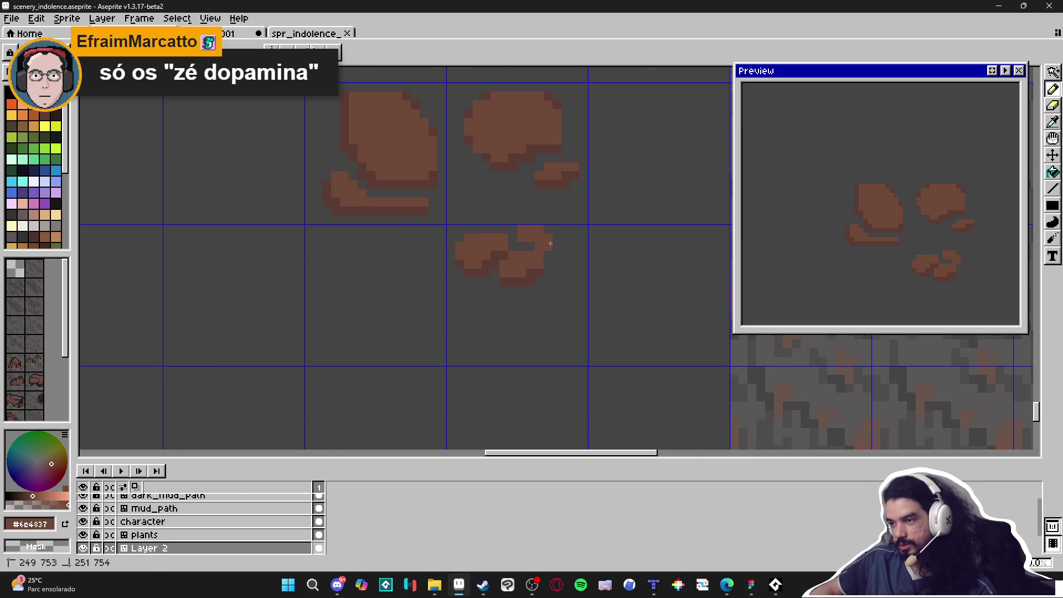
Step: Paint a third small pebble above the cluster and sample shading browns for it
left_click_drag(554, 232, 522, 233)
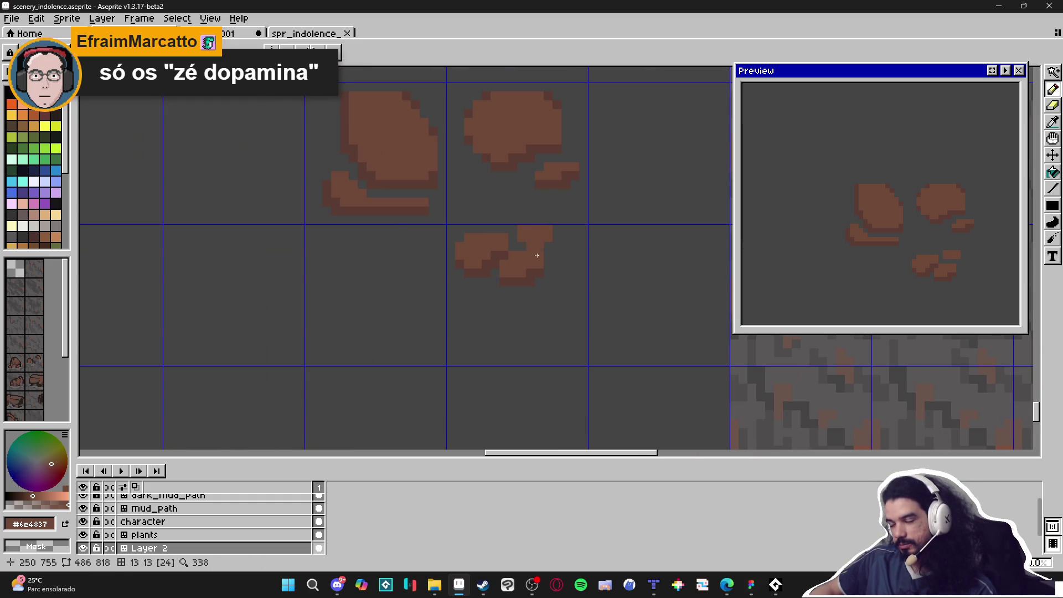
left_click(539, 264, "alt")
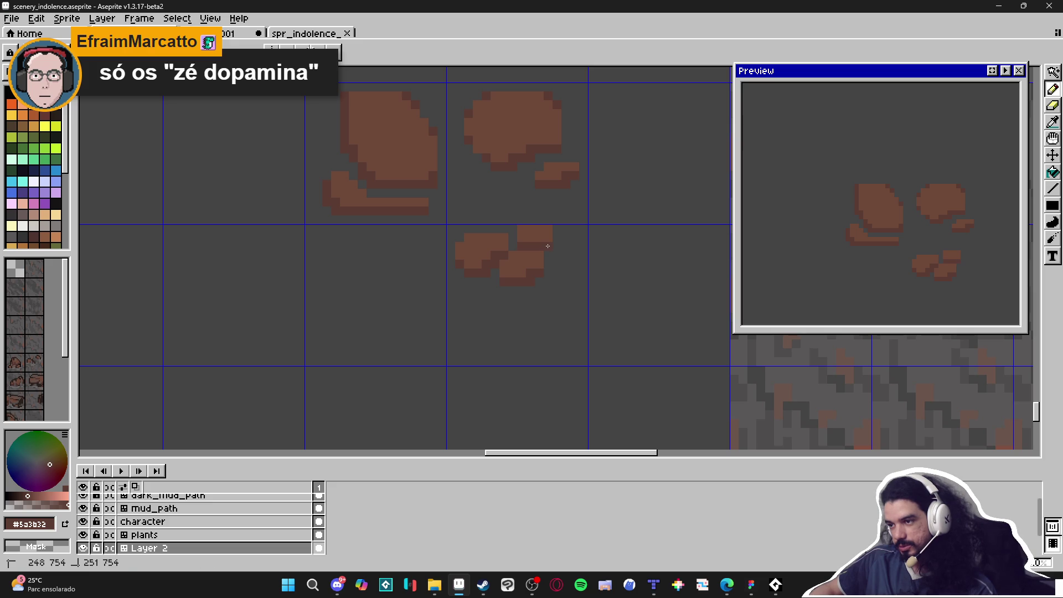
scroll(550, 256, "down", 5)
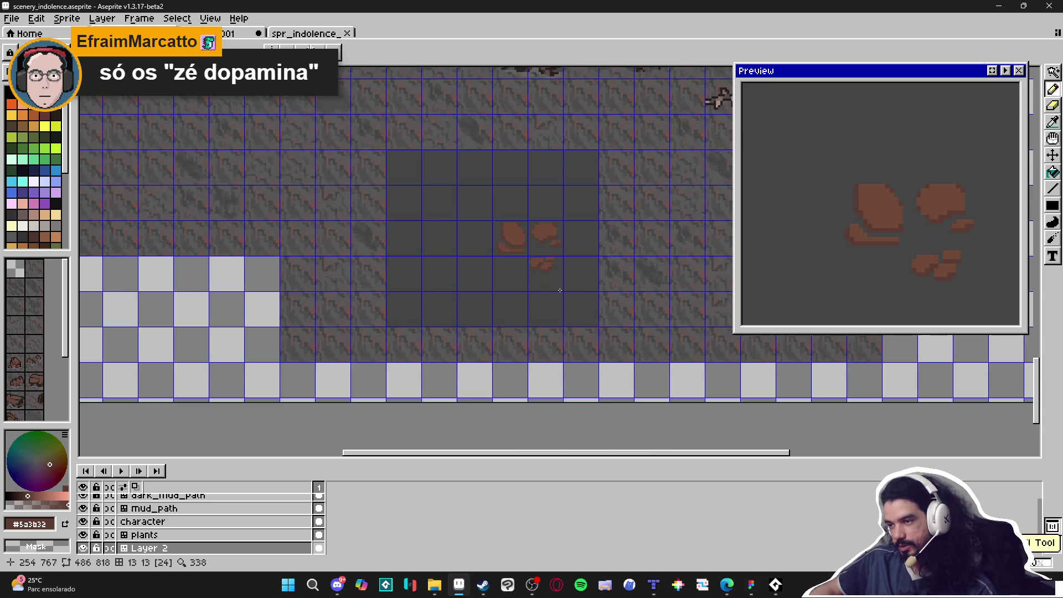
scroll(538, 323, "down", 2)
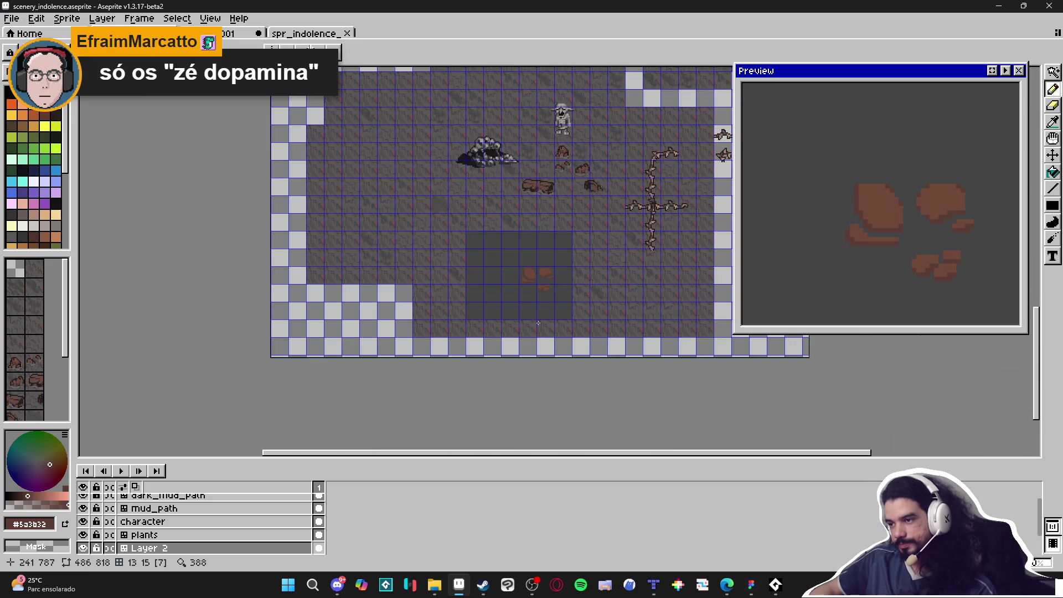
scroll(545, 278, "up", 5)
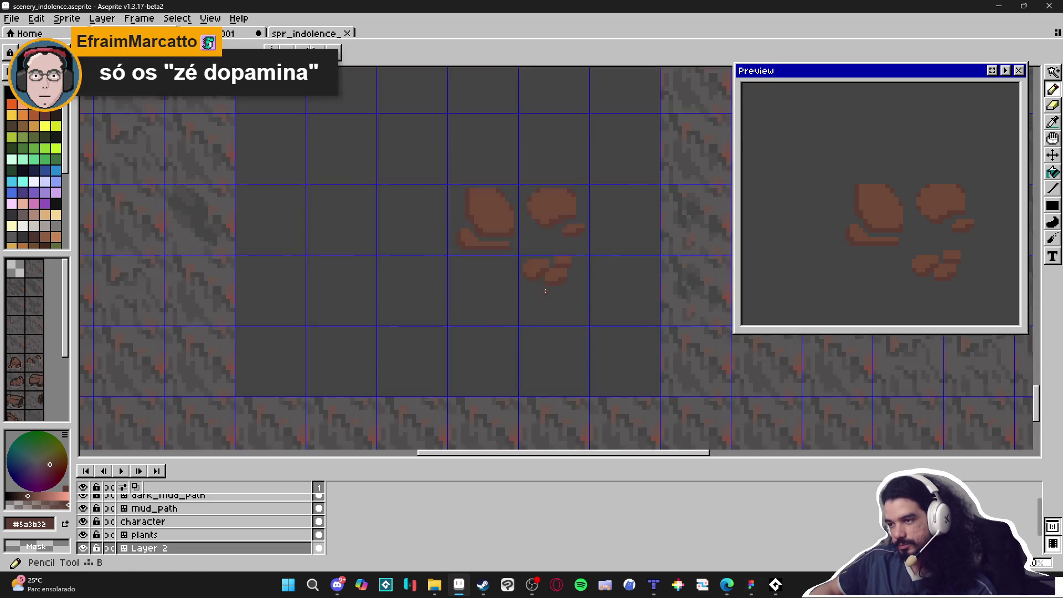
left_click(563, 267, "alt")
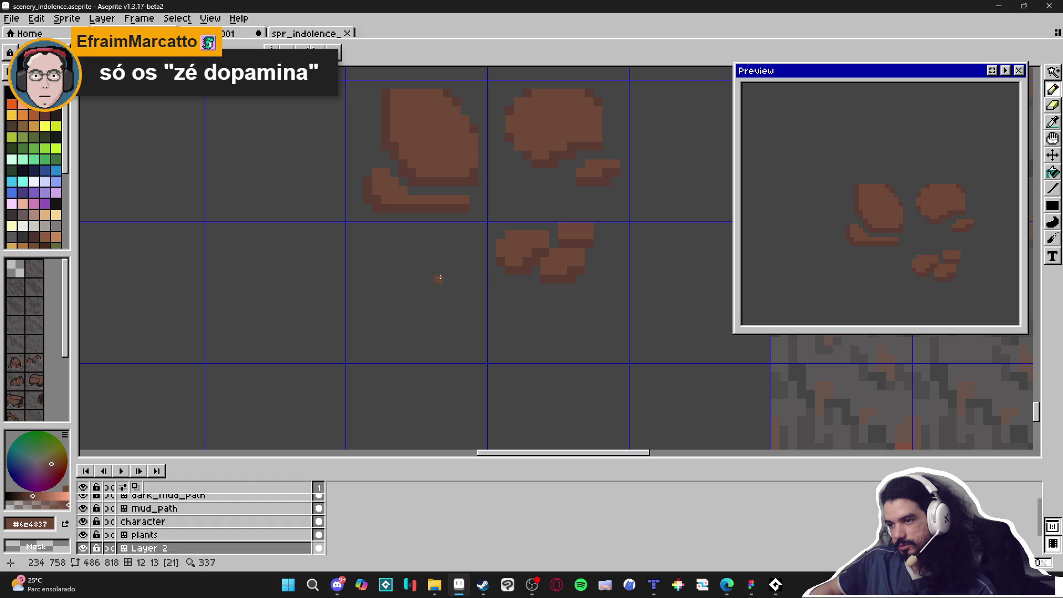
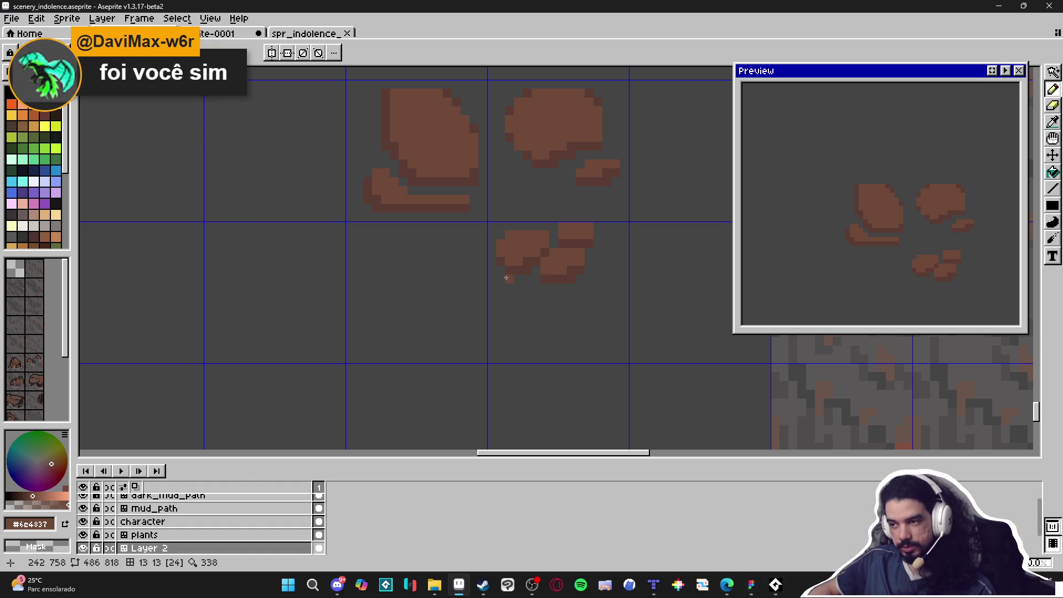
Step: Sample the darker brown from the rocks and save scenery_indolence.aseprite
left_click(537, 254, "alt")
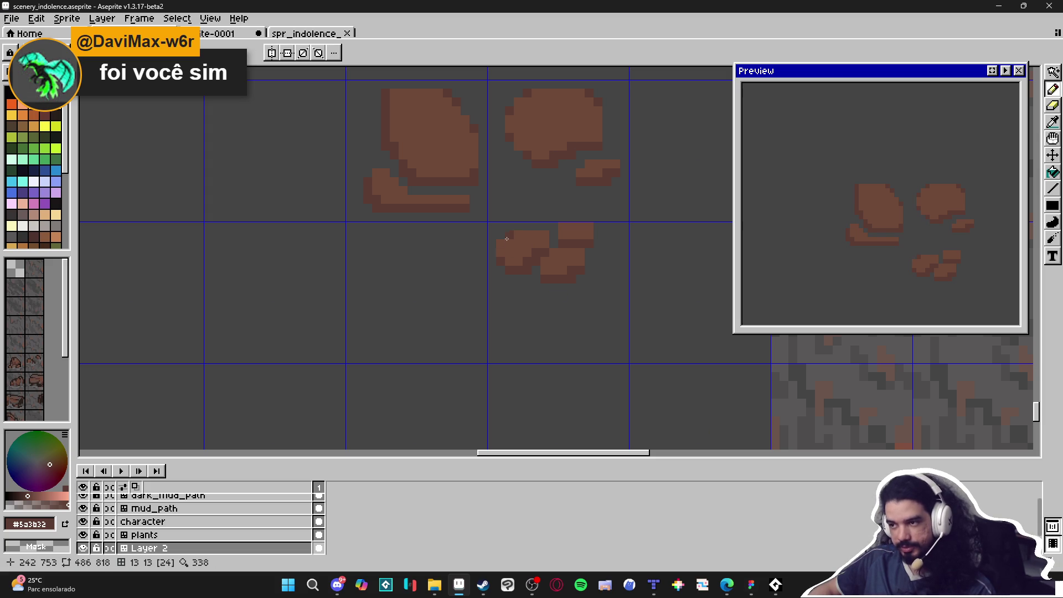
key("ctrl+s")
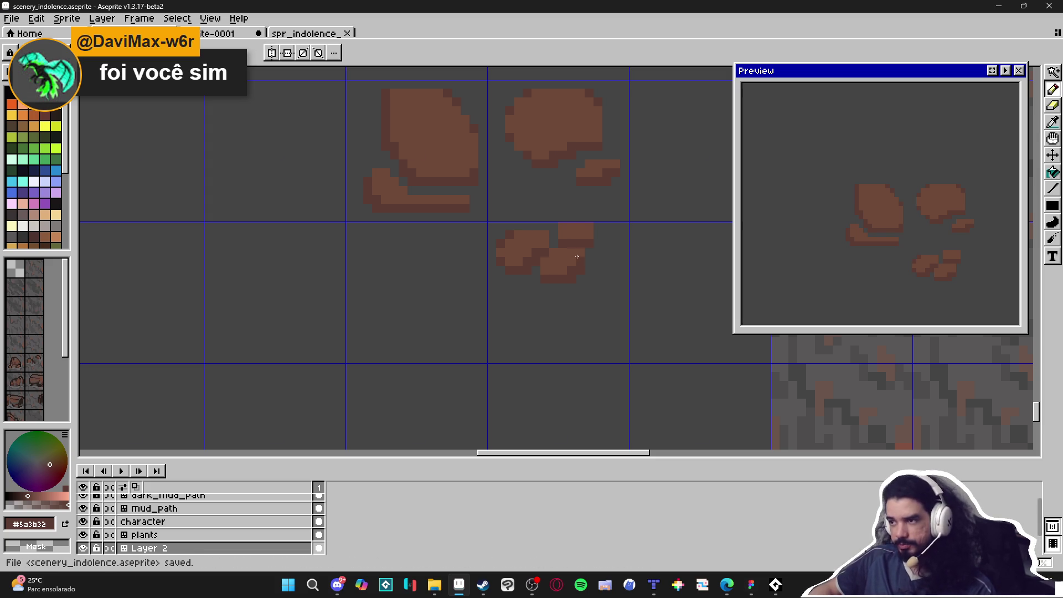
scroll(590, 164, "up", 1)
scroll(589, 164, "down", 5)
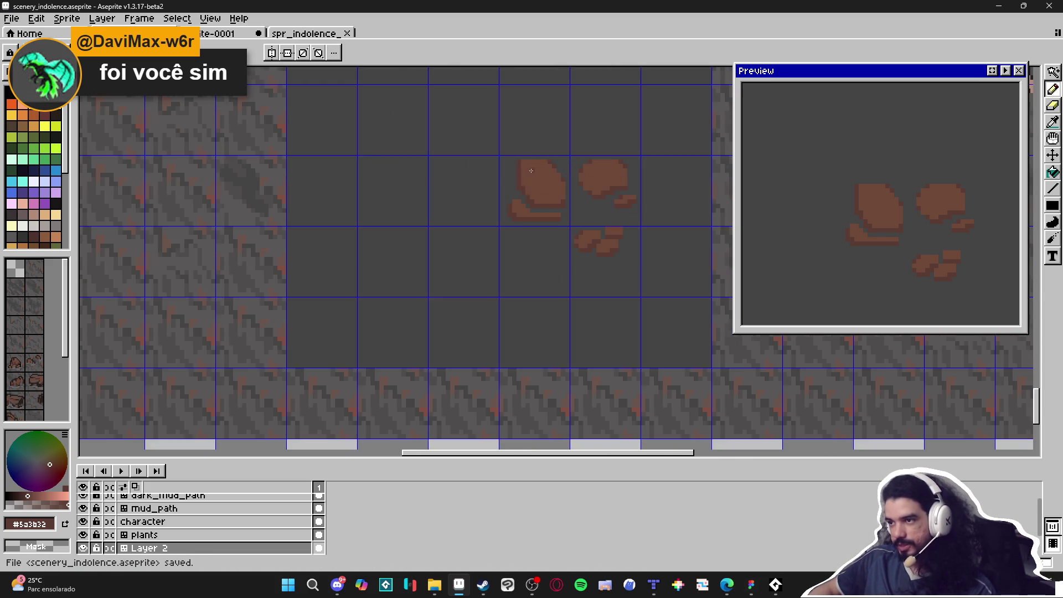
scroll(515, 166, "up", 2)
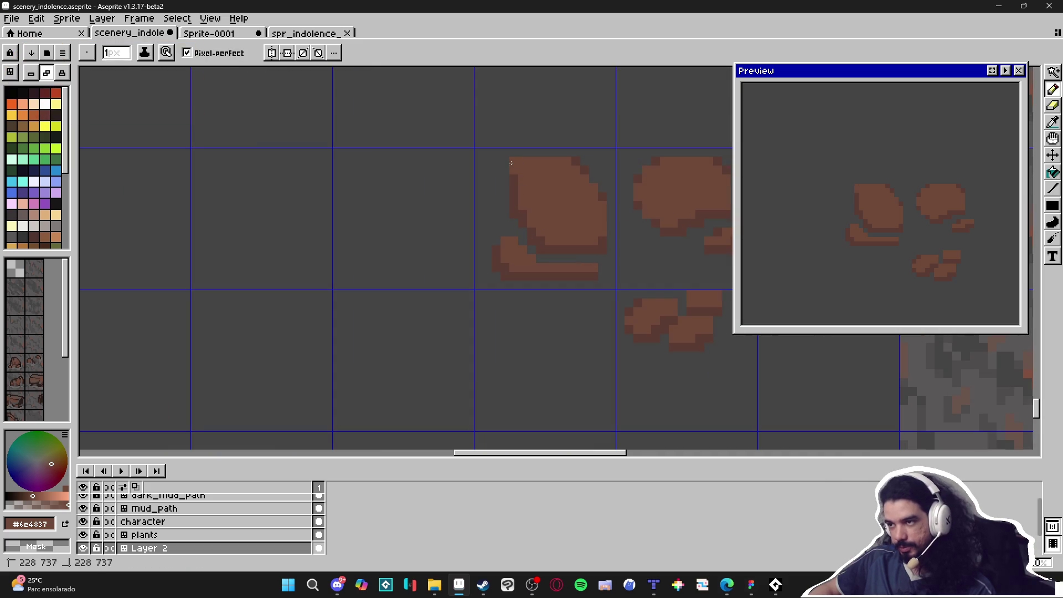
scroll(542, 229, "down", 2)
scroll(542, 229, "right", 1)
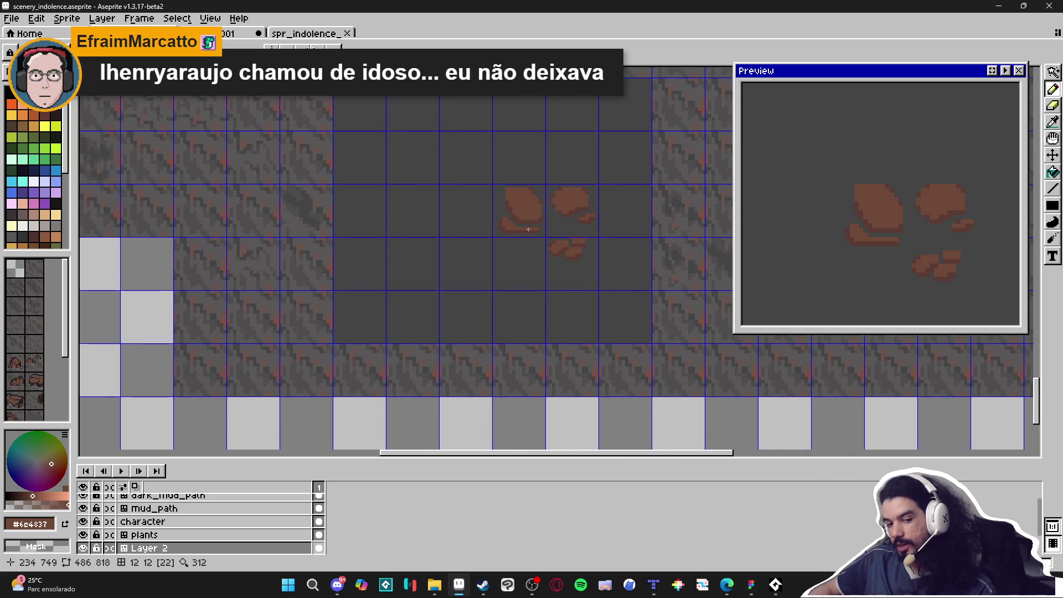
key("ctrl+s")
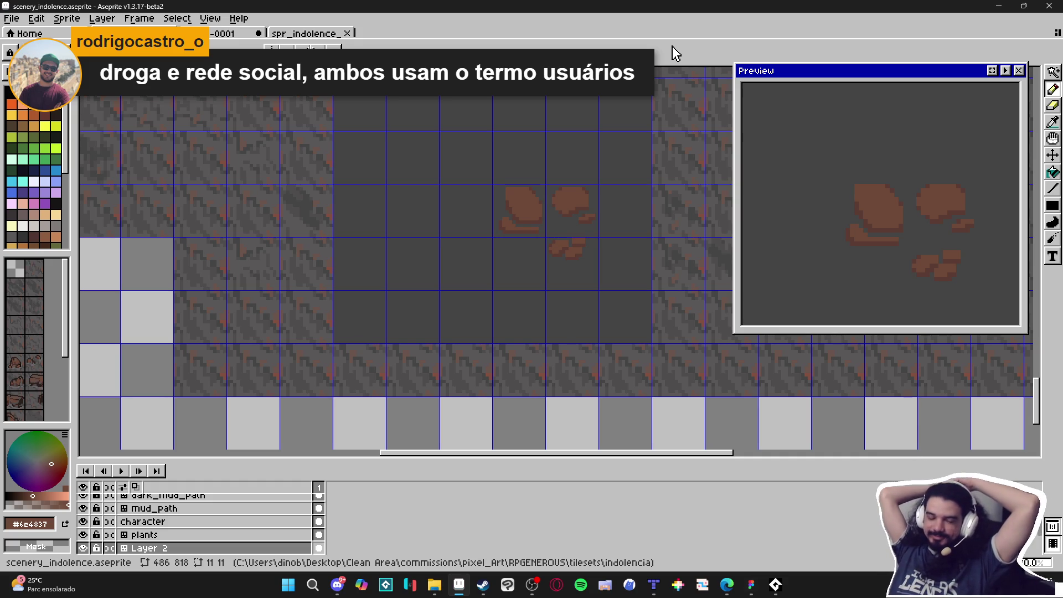
Step: Scroll the tileset view to look over the drawn brown rock shapes
scroll(573, 326, "down", 4)
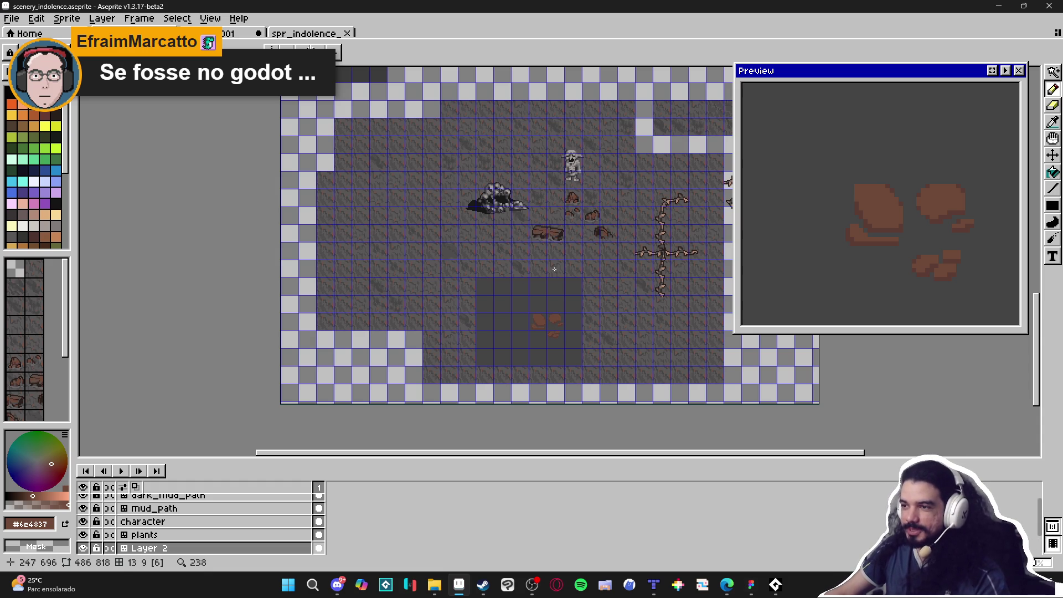
Step: Paint a grey pixel on the left brown rock and extend grey shading around it
scroll(546, 232, "up", 2)
scroll(544, 228, "up", 2)
scroll(544, 229, "down", 1)
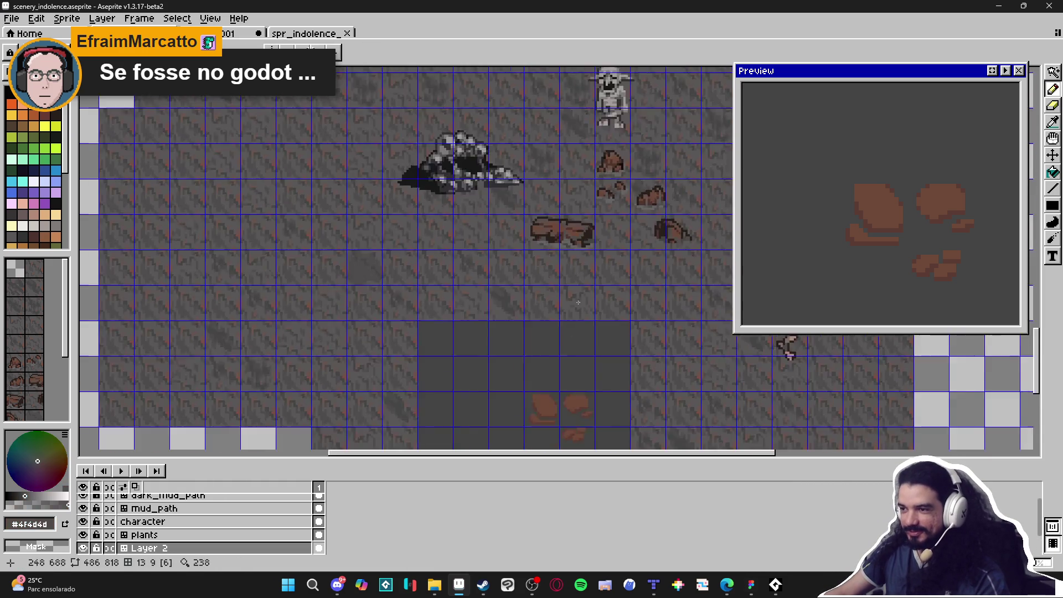
scroll(515, 339, "down", 2)
scroll(516, 339, "up", 3)
scroll(515, 339, "up", 1)
scroll(508, 325, "down", 2)
scroll(495, 306, "down", 1)
scroll(498, 299, "down", 1)
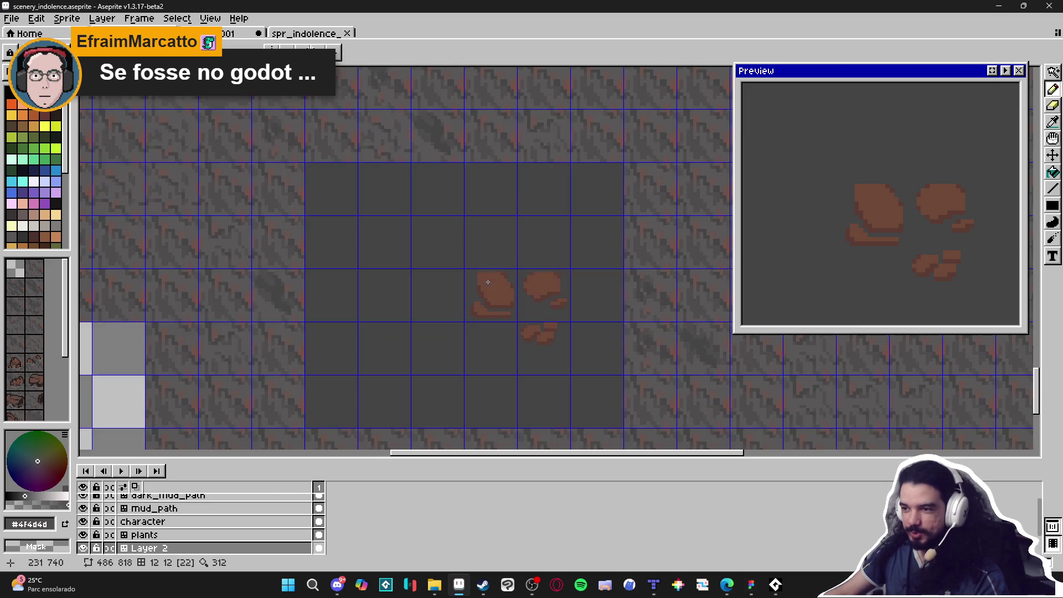
scroll(488, 283, "up", 3)
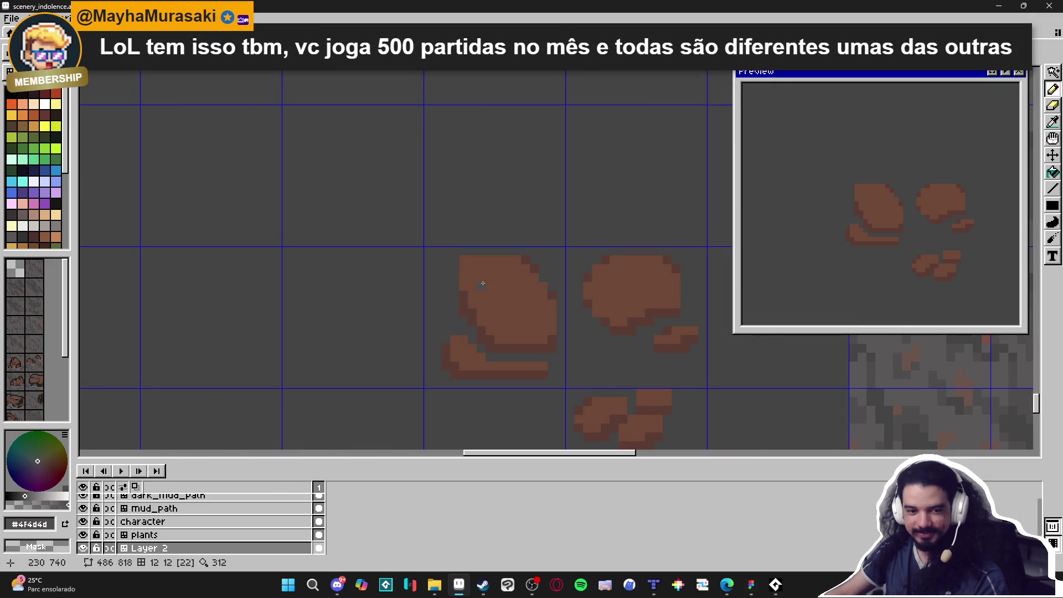
mouse_move(483, 281)
left_mouse_down()
mouse_move(467, 242)
mouse_move(456, 248)
mouse_move(460, 224)
mouse_move(520, 225)
mouse_move(537, 240)
left_mouse_up()
scroll(459, 236, "up", 1)
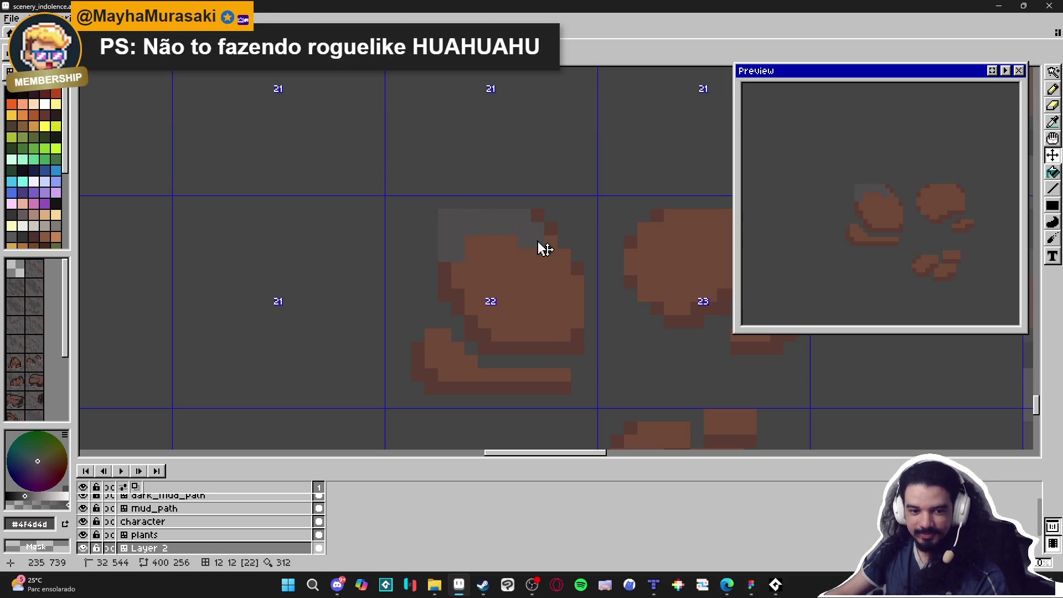
scroll(532, 288, "down", 1)
scroll(519, 330, "up", 1)
left_click(519, 326)
left_click_drag(505, 323, 529, 336)
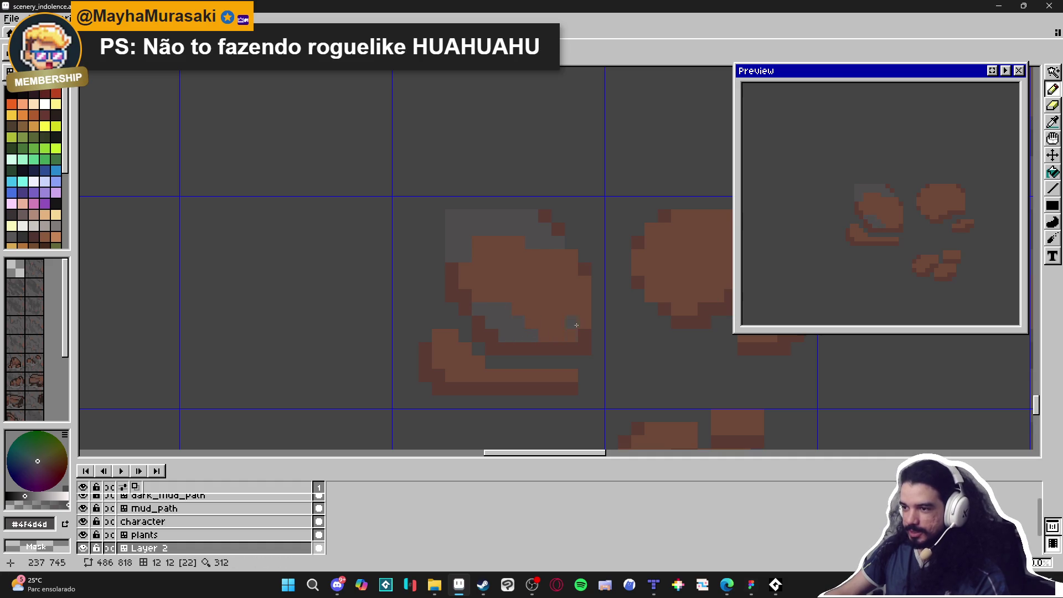
Step: Paint a vertical grey stroke up through the left rock
scroll(571, 331, "down", 1)
scroll(571, 330, "down", 2)
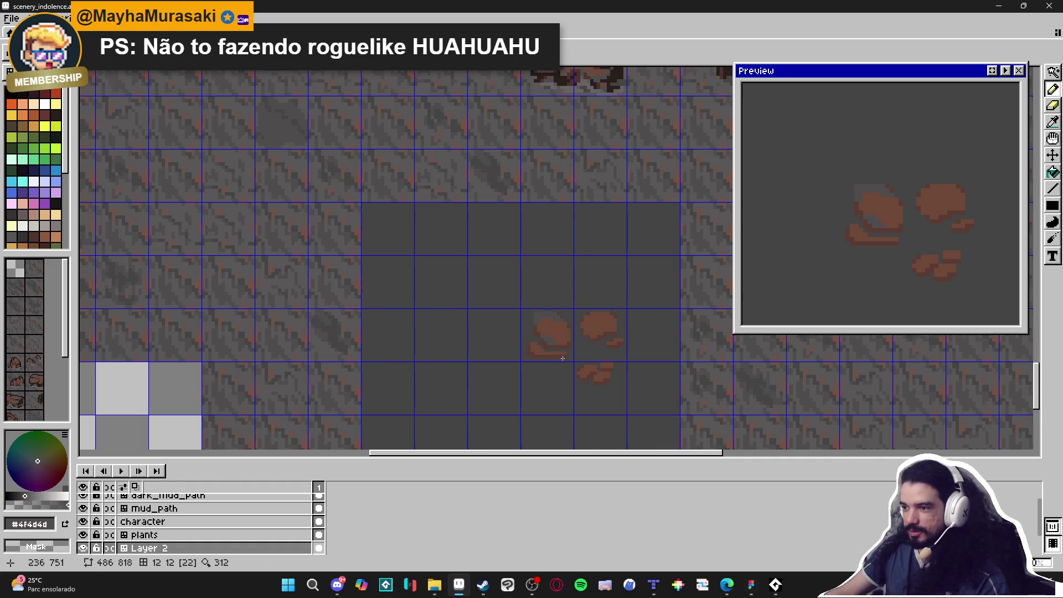
scroll(565, 347, "up", 4)
left_click_drag(524, 272, 527, 299)
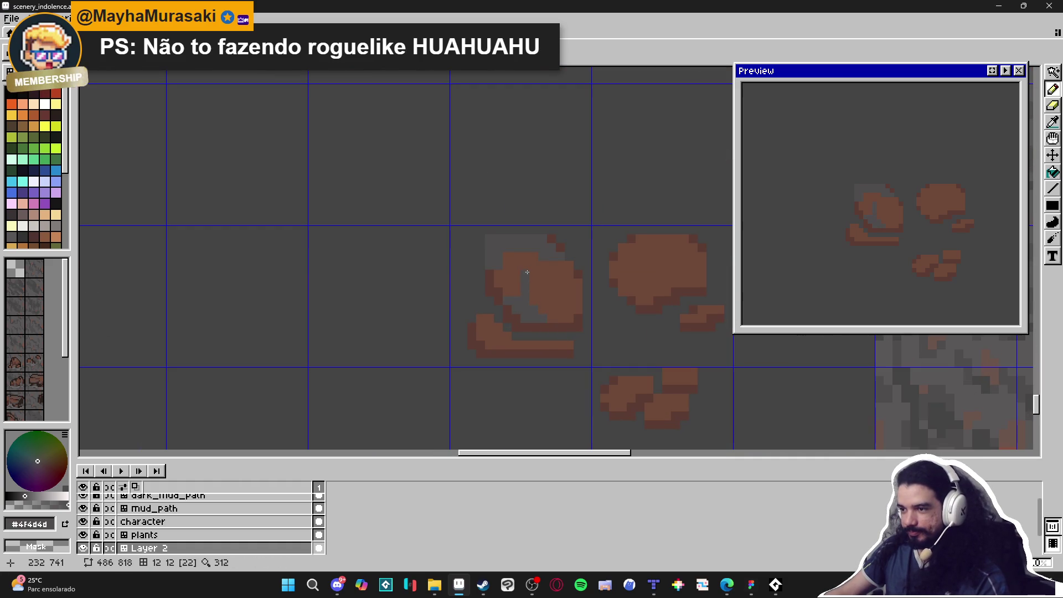
left_click_drag(524, 253, 525, 272)
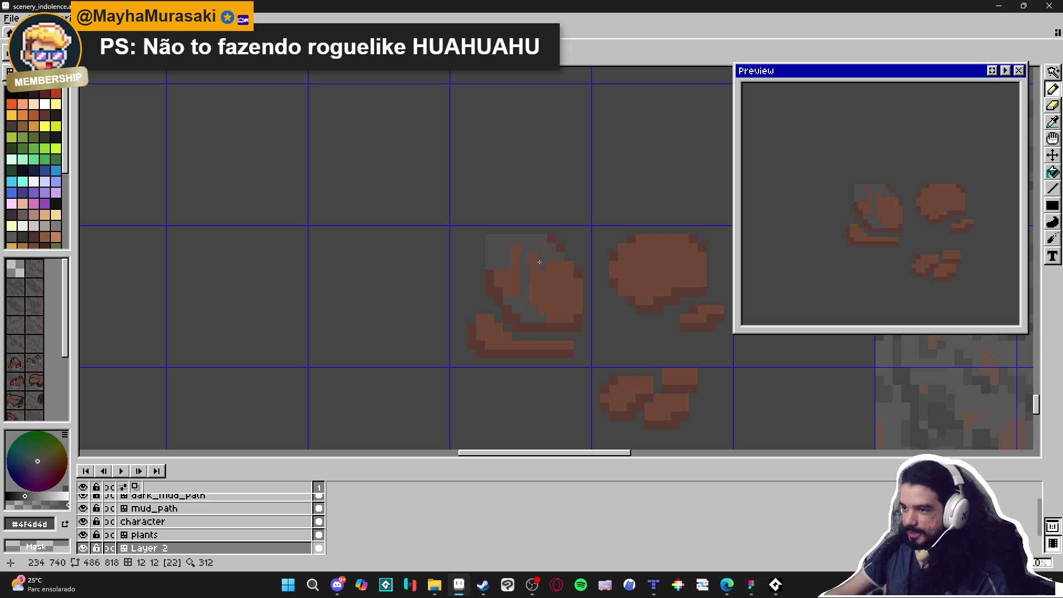
scroll(536, 299, "down", 3)
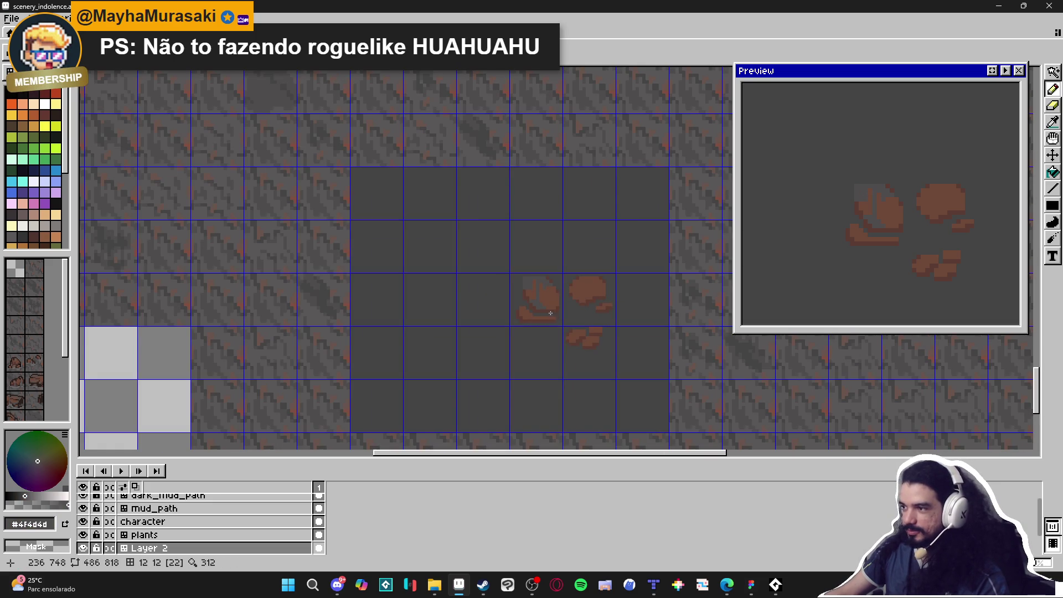
scroll(551, 313, "down", 1)
scroll(552, 313, "up", 1)
scroll(552, 313, "up", 3)
scroll(553, 313, "down", 4)
scroll(554, 313, "down", 1)
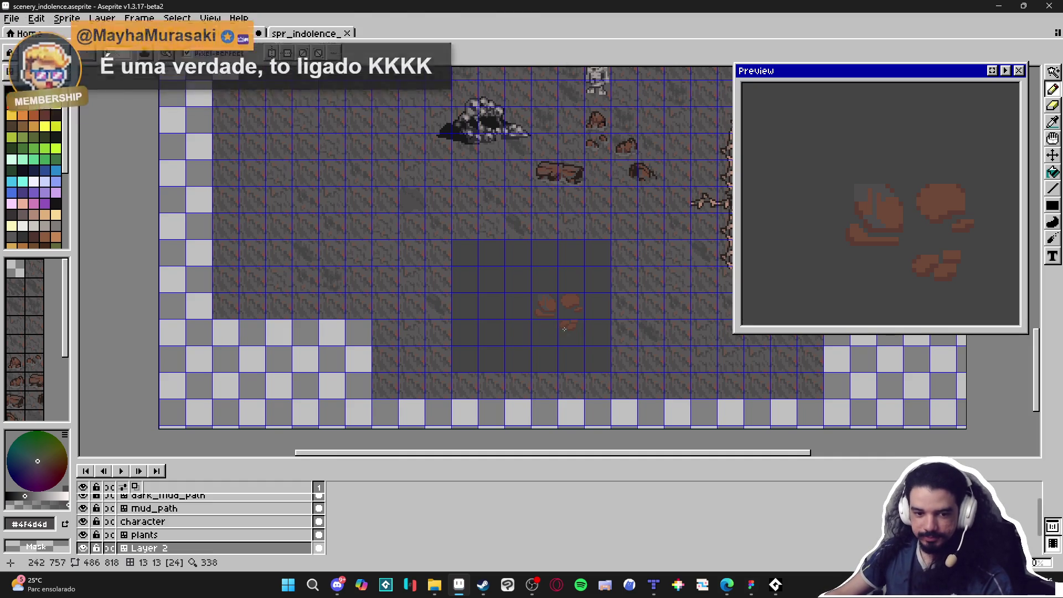
scroll(579, 331, "up", 3)
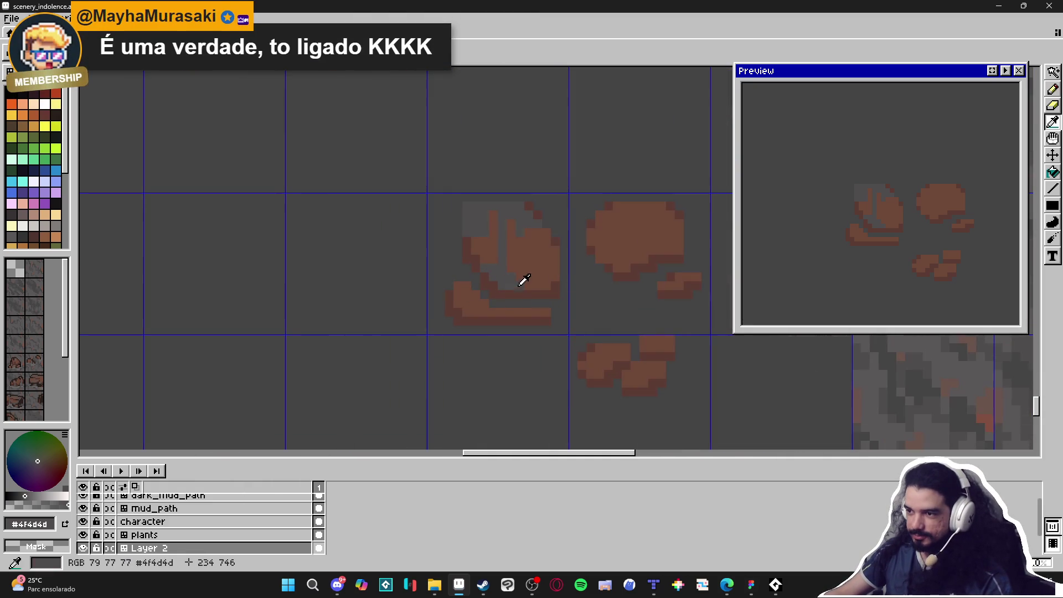
Step: Paint a grey block and a few grey pixels into the left rock
left_click_drag(467, 301, 463, 304)
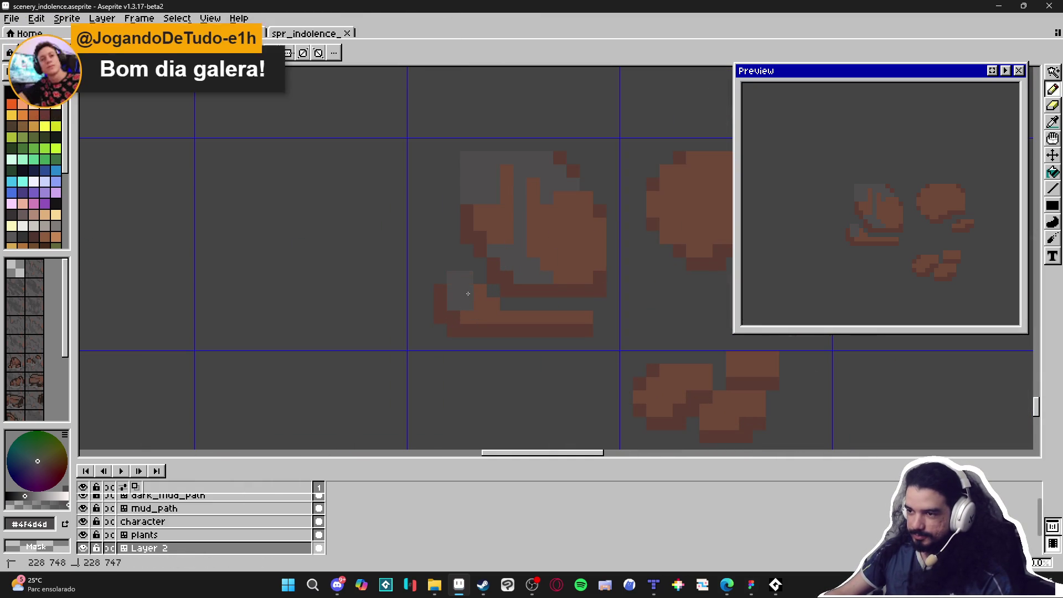
left_click(468, 317)
left_click(532, 320)
scroll(554, 277, "down", 3)
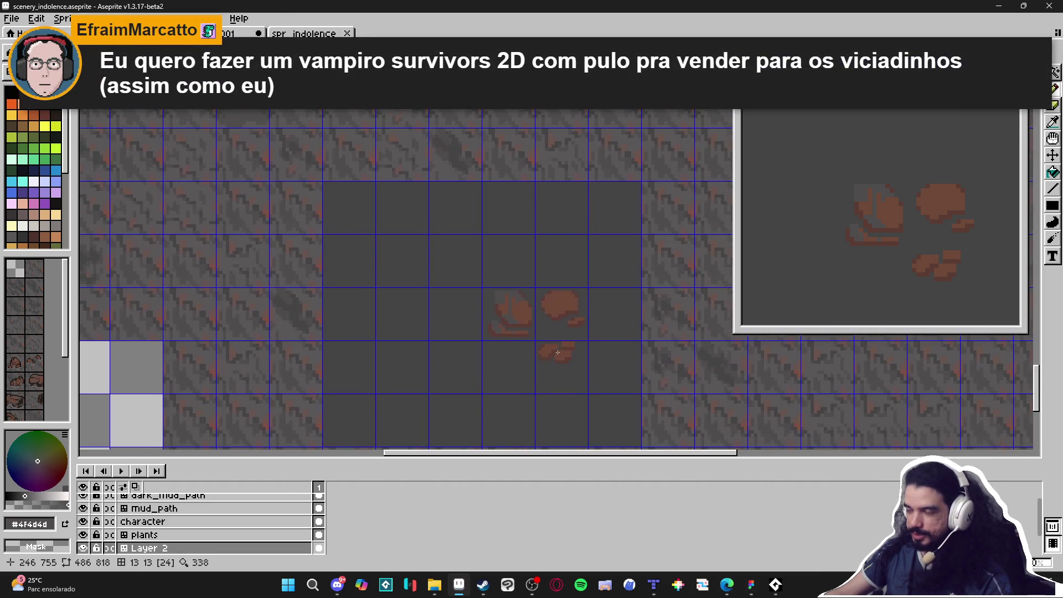
scroll(591, 248, "up", 4)
Step: Shade the right rock with a grey column, a vertical grey line and edge shading
left_click(590, 249)
mouse_move(591, 249)
left_mouse_down()
mouse_move(595, 232)
mouse_move(597, 312)
left_mouse_up()
left_click(525, 346)
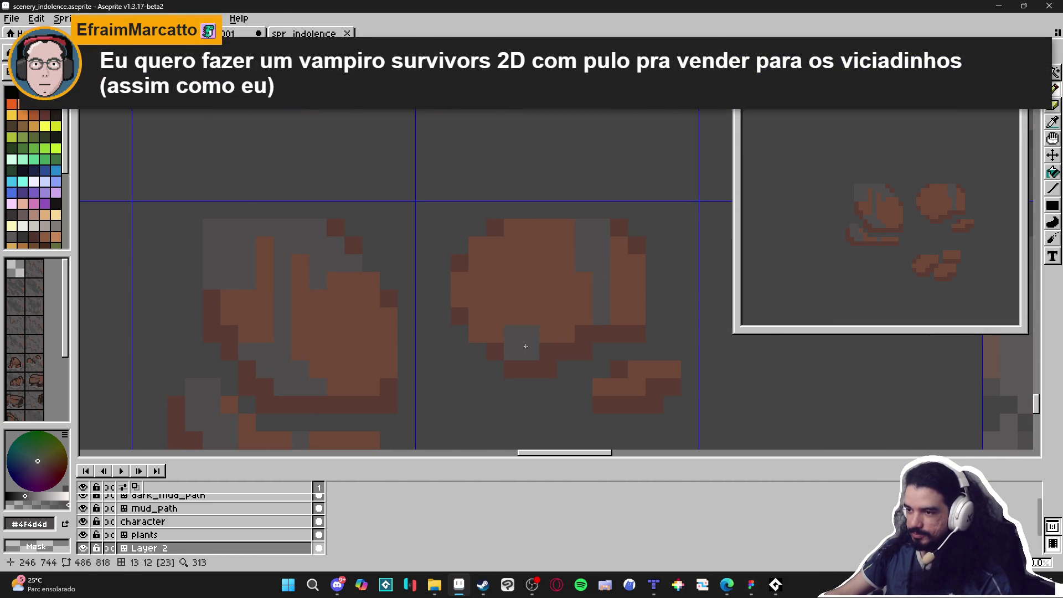
mouse_move(513, 230)
left_mouse_down()
mouse_move(510, 320)
mouse_move(546, 293)
left_mouse_up()
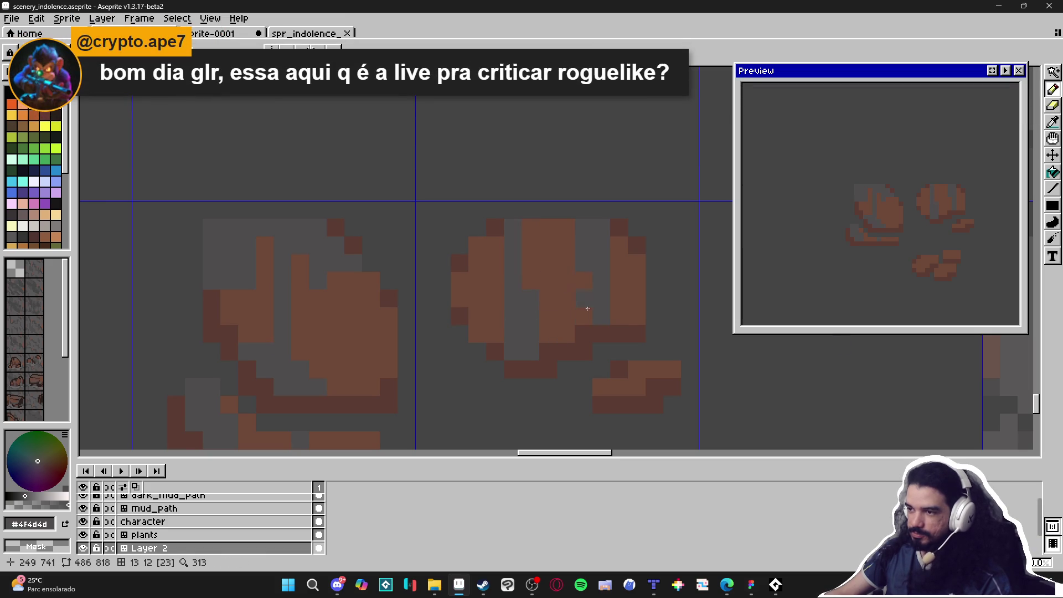
mouse_move(637, 315)
left_mouse_down()
mouse_move(637, 266)
mouse_move(617, 305)
left_mouse_up()
scroll(617, 306, "down", 7)
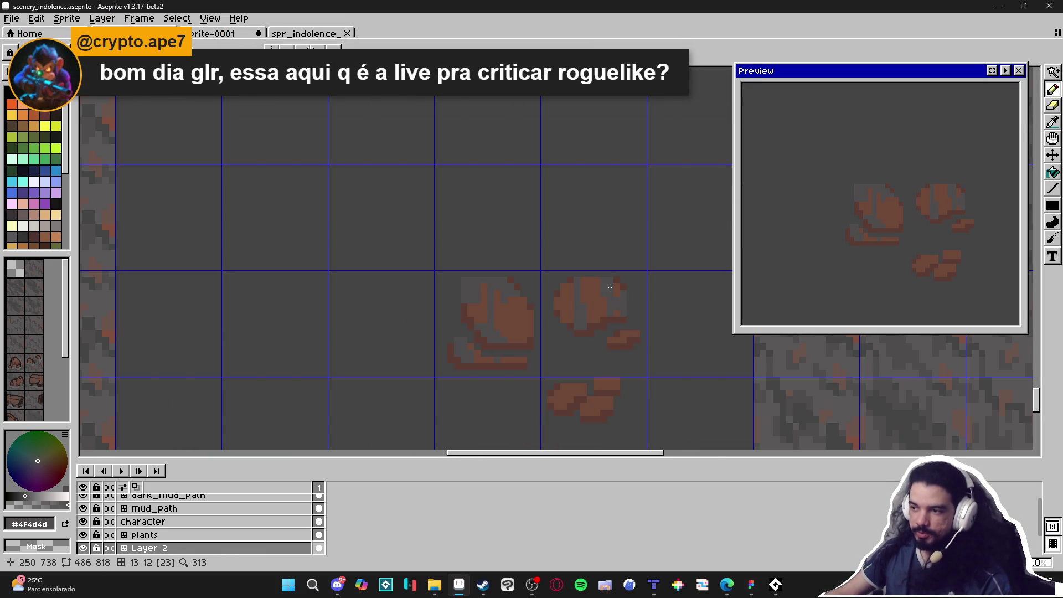
scroll(610, 287, "down", 2)
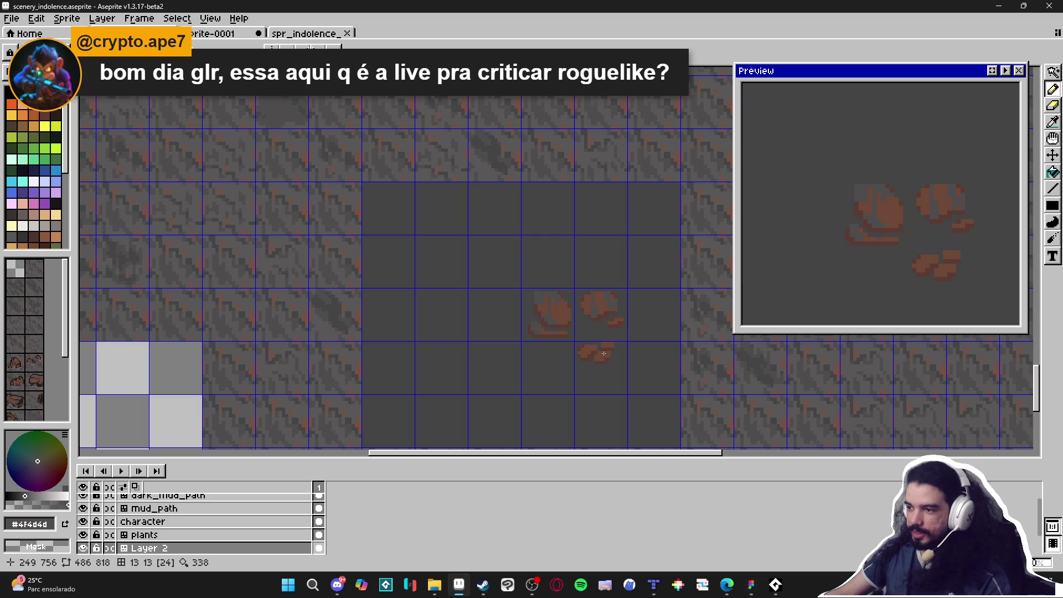
scroll(606, 358, "up", 5)
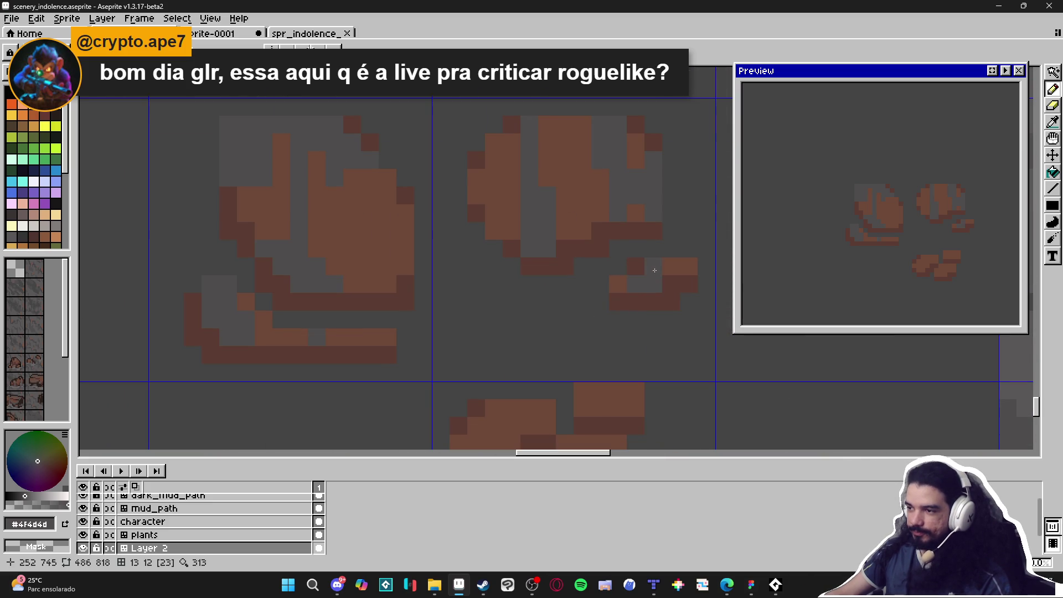
scroll(655, 271, "down", 3)
scroll(592, 314, "up", 2)
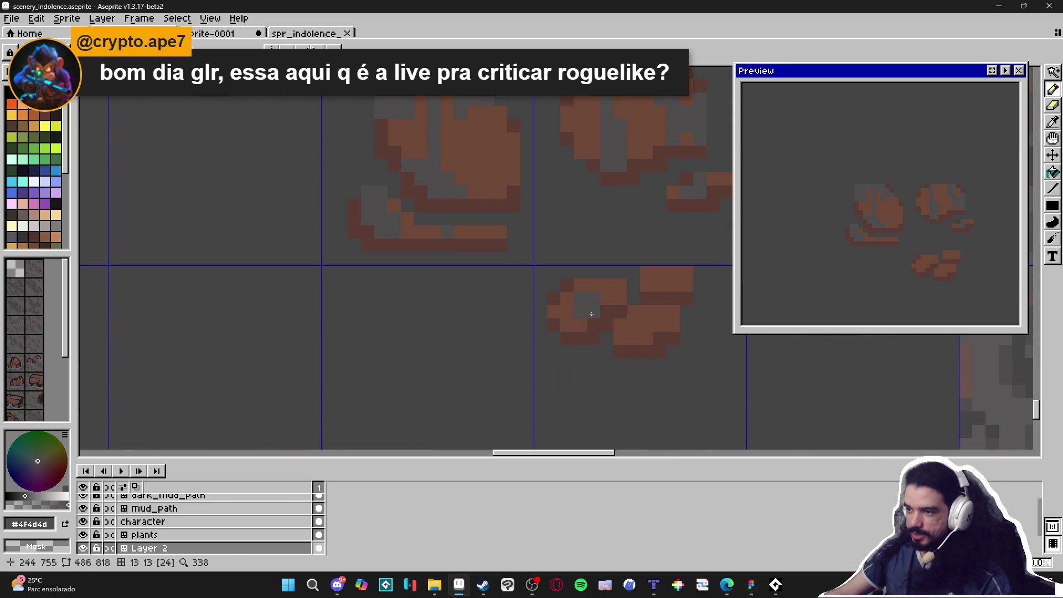
Step: Check the tile index numbers and paint grey shading across the rock clusters
key("ctrl")
left_click_drag(648, 312, 660, 325)
left_click(675, 278)
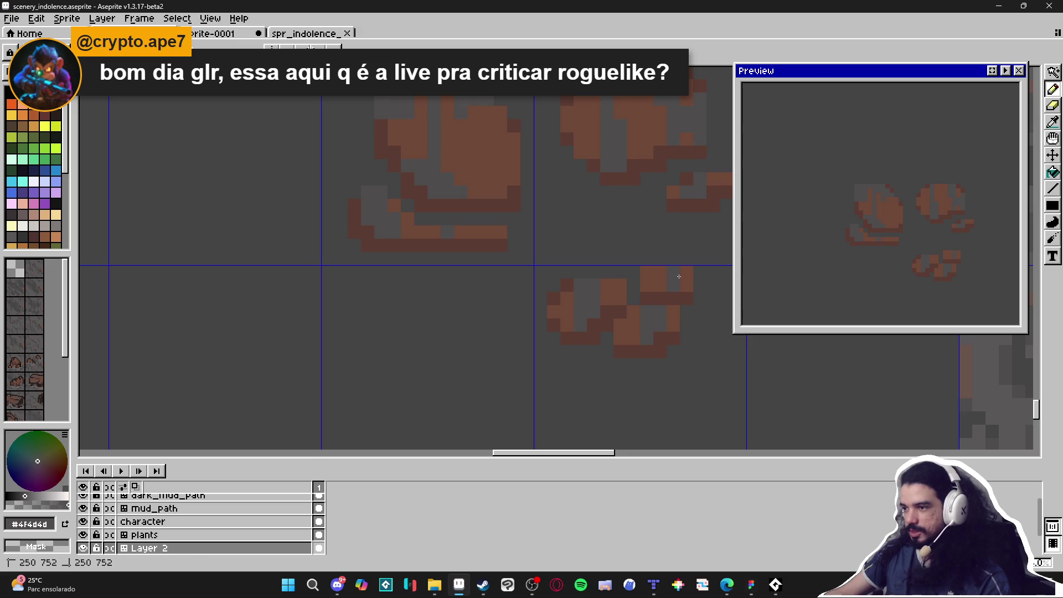
scroll(679, 276, "down", 4)
left_click_drag(590, 371, 577, 366)
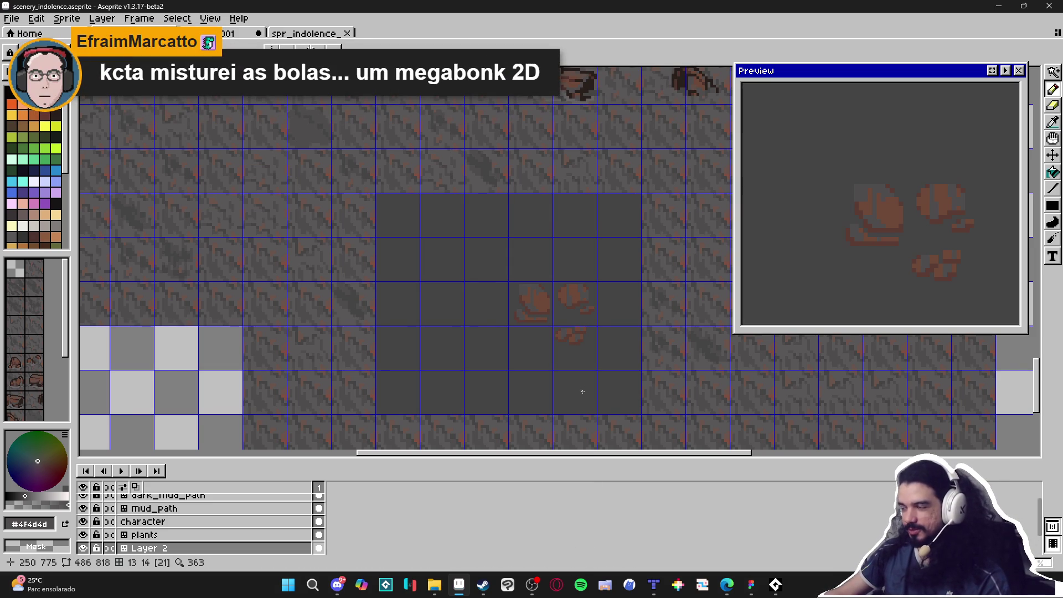
scroll(615, 335, "up", 3)
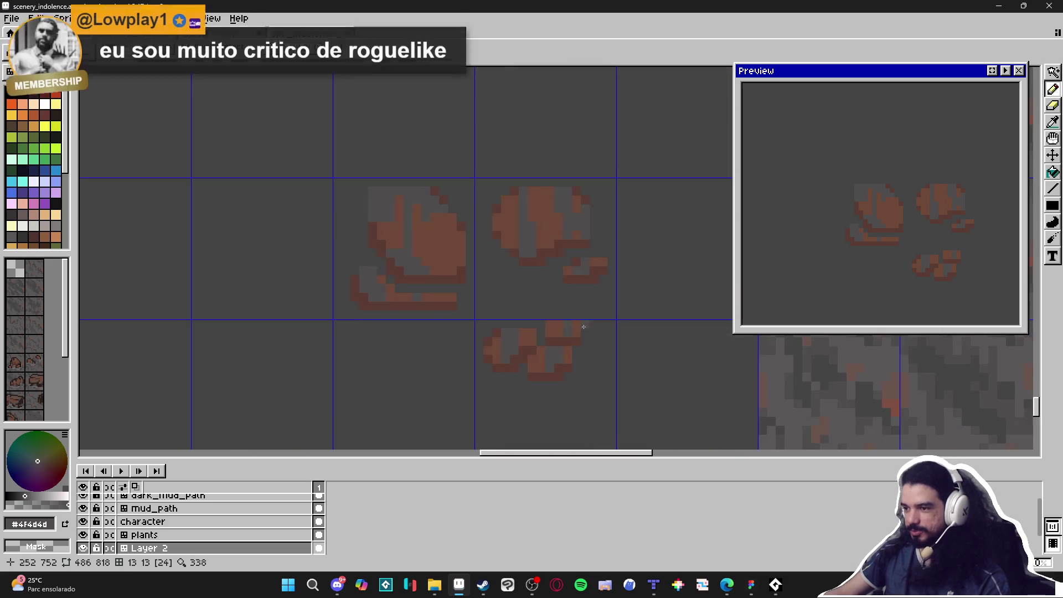
scroll(576, 331, "down", 3)
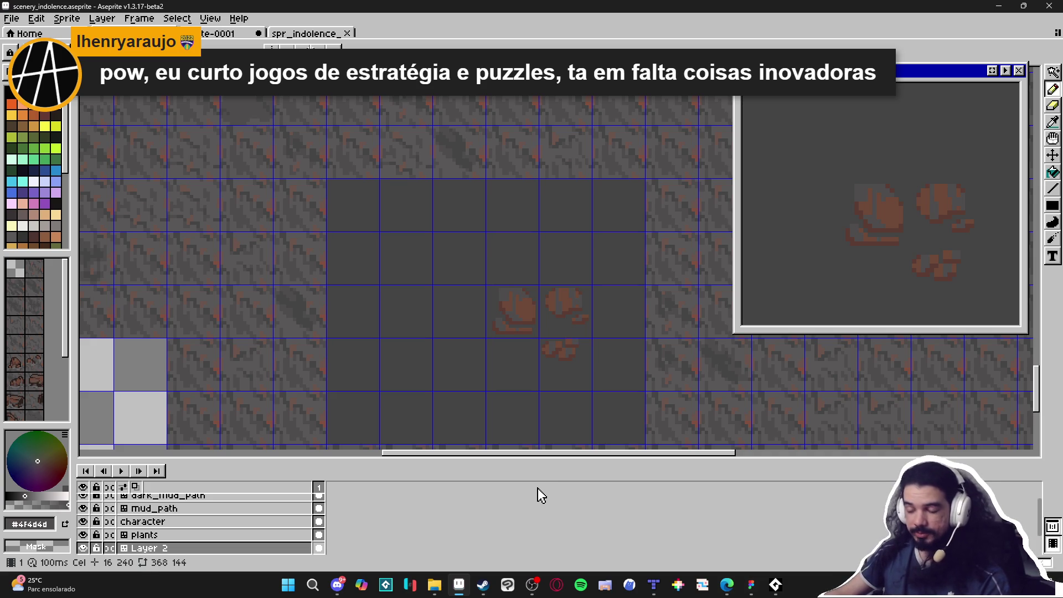
Step: In the Steam library, browse the recent games shelf and open the Machick 2 store page
left_click(480, 593)
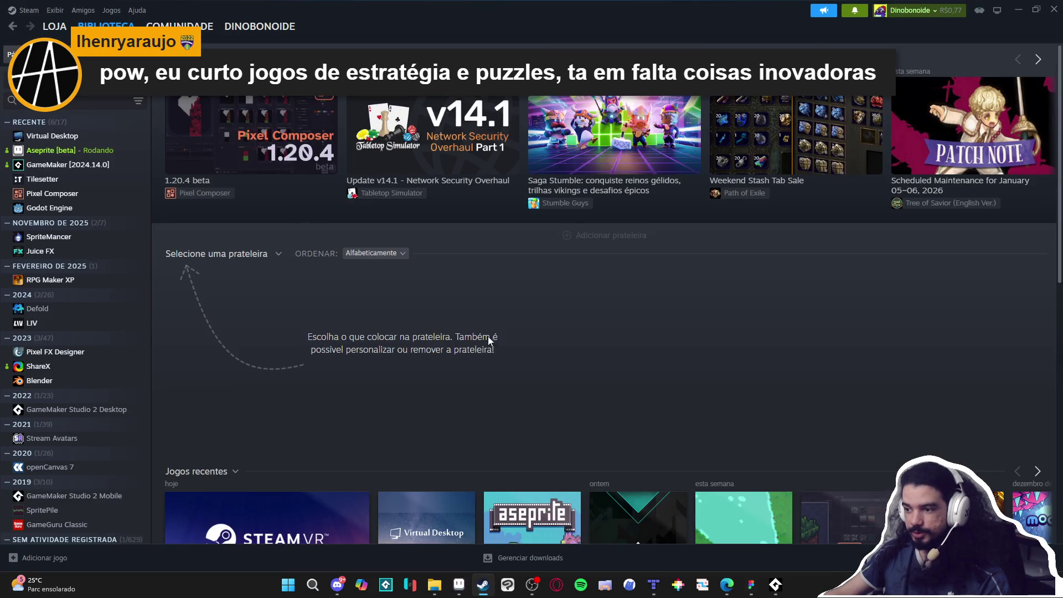
scroll(444, 329, "down", 3)
left_click(1038, 305)
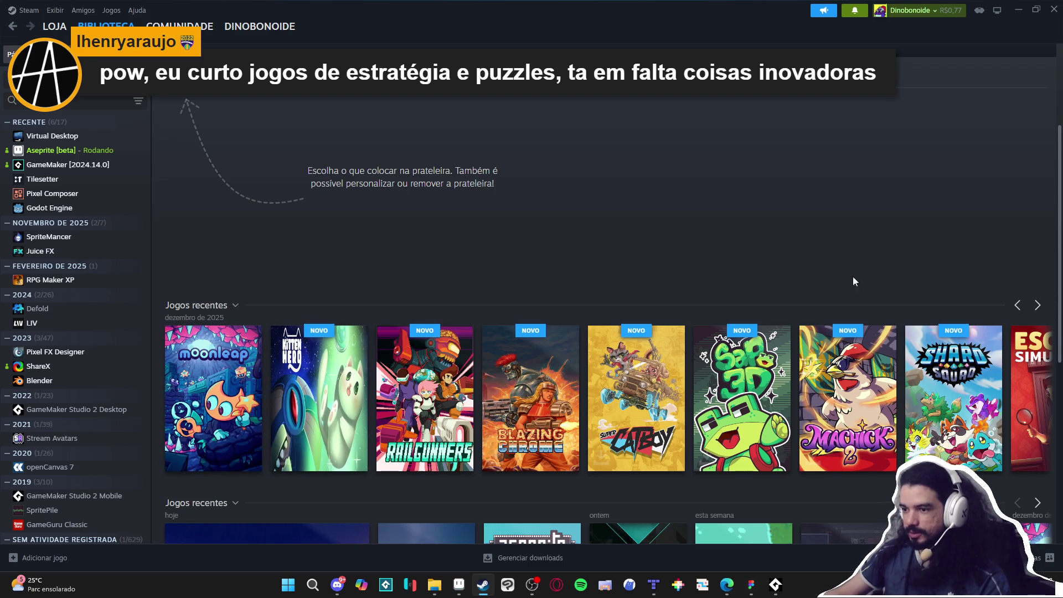
left_click(1038, 305)
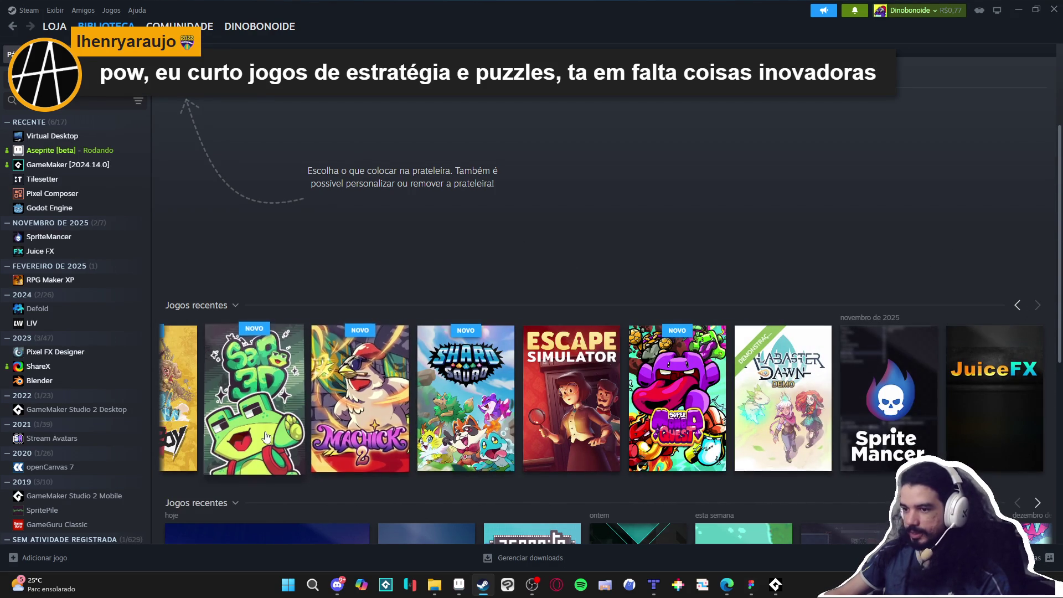
left_click(360, 385)
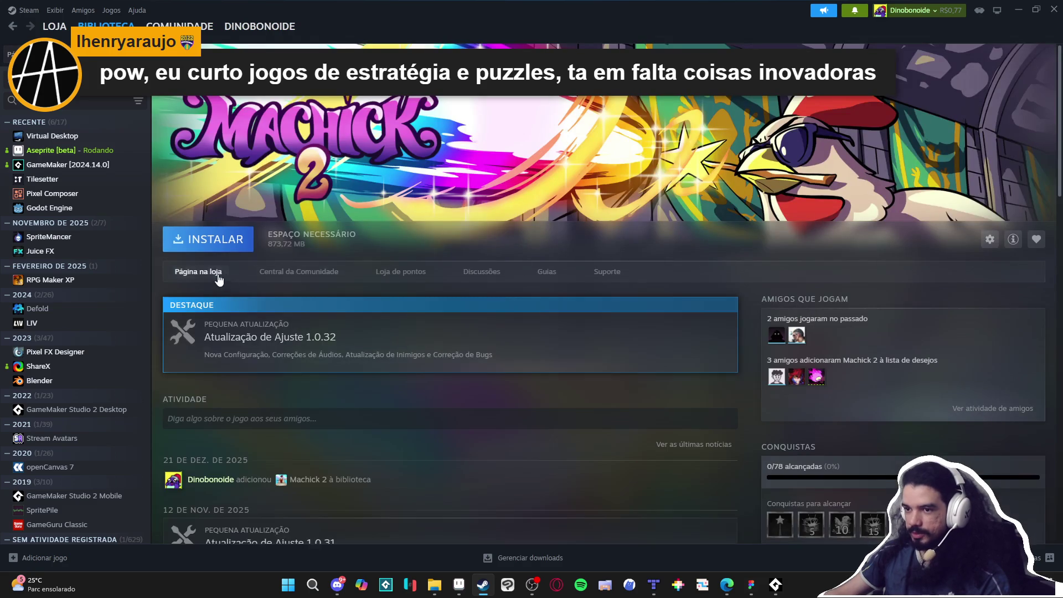
left_click(224, 273)
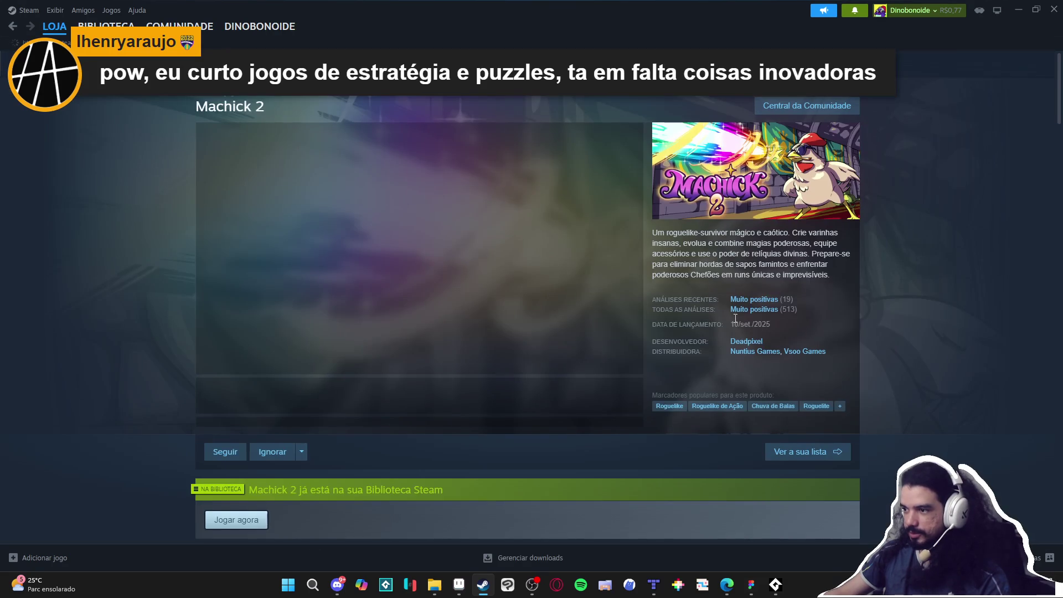
Step: Open the Nuntius Games publisher page and view the Islets Defense store page
left_click(755, 351)
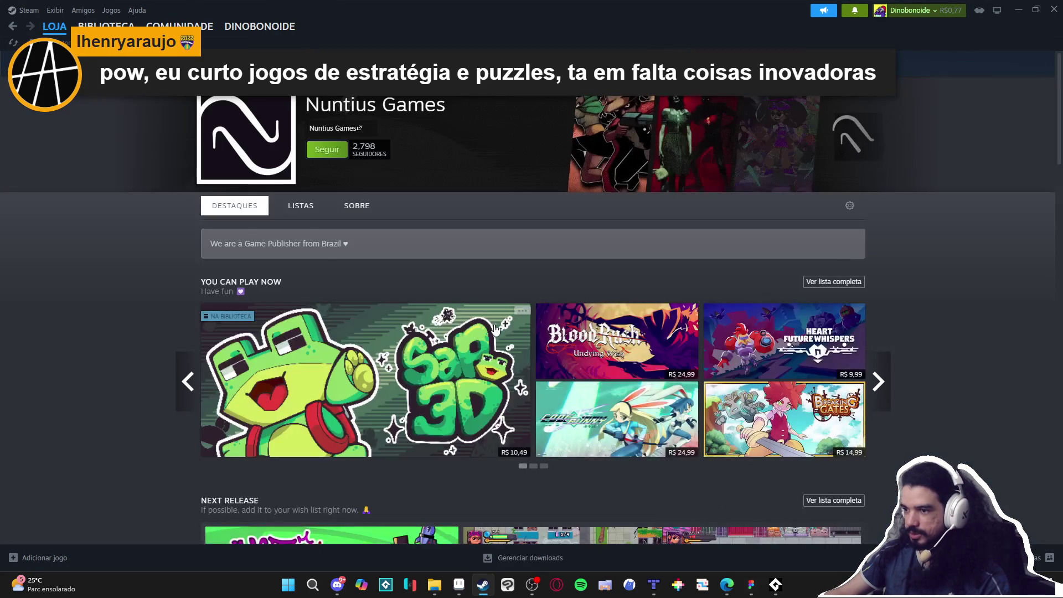
scroll(437, 282, "down", 10)
scroll(437, 283, "down", 20)
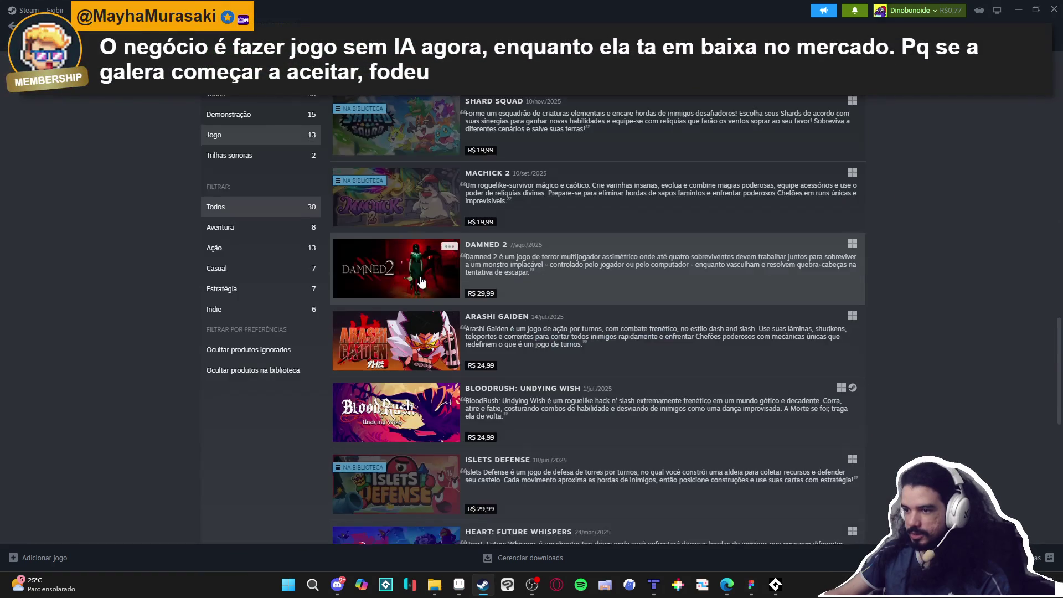
scroll(416, 284, "up", 2)
left_click(424, 341)
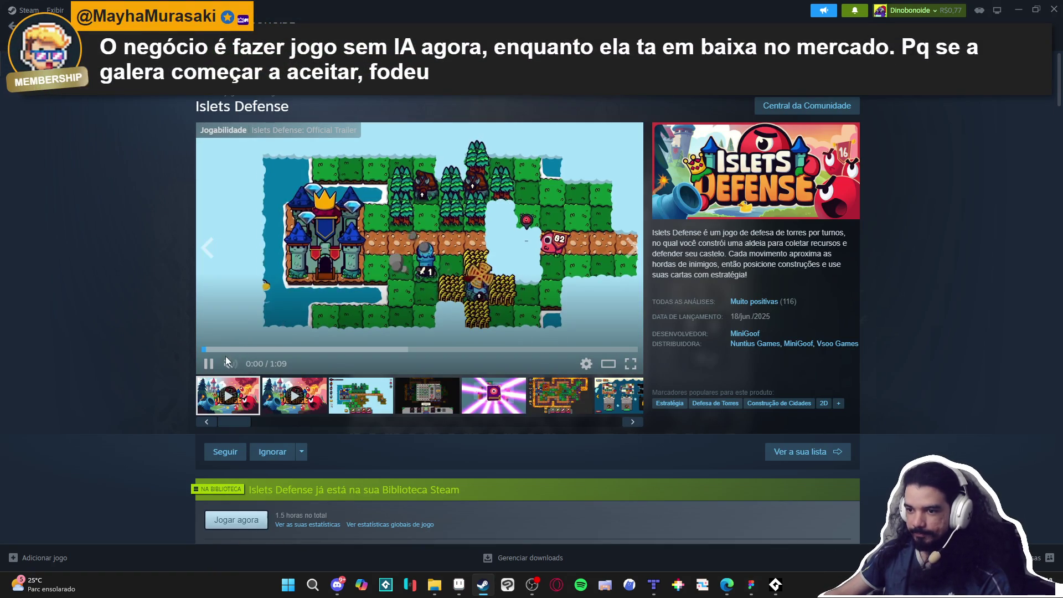
scroll(138, 304, "down", 1)
scroll(141, 301, "down", 2)
scroll(141, 302, "up", 3)
right_click(136, 327)
left_click(164, 395)
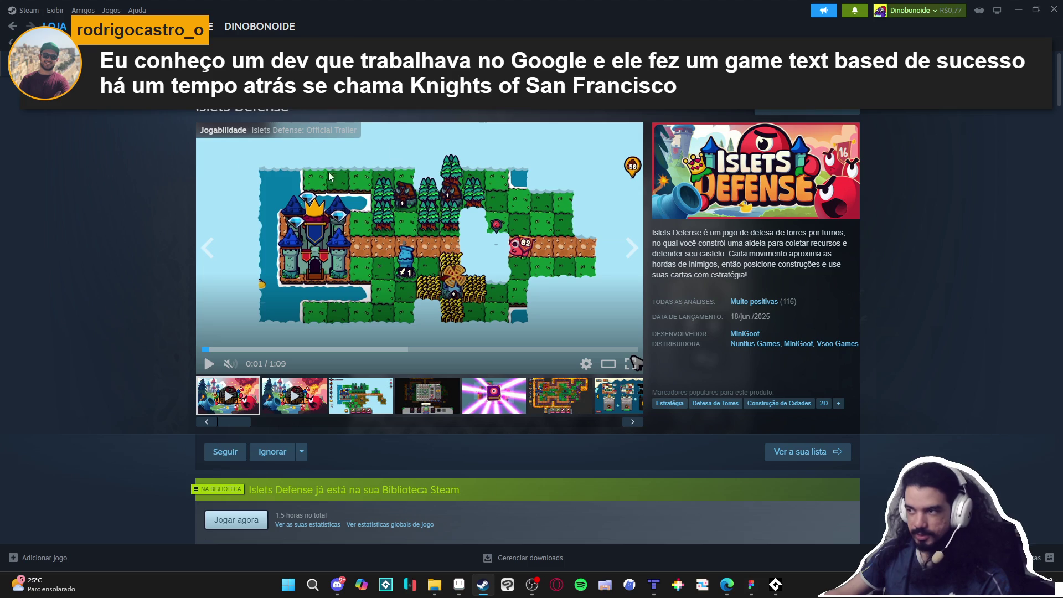
Step: Return to the publisher's game list and minimise Steam
left_click(11, 28)
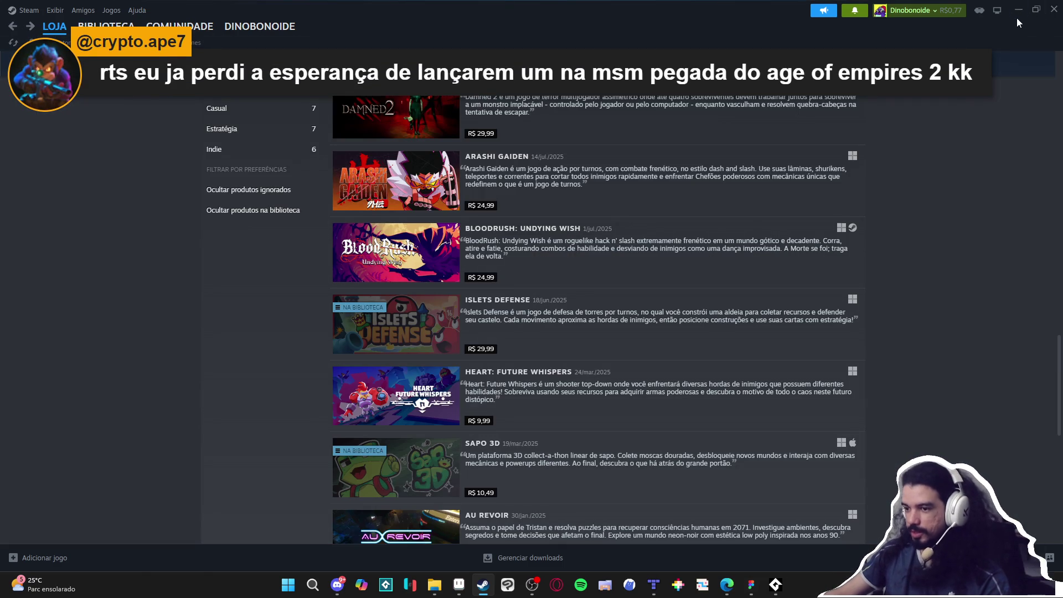
scroll(951, 115, "up", 6)
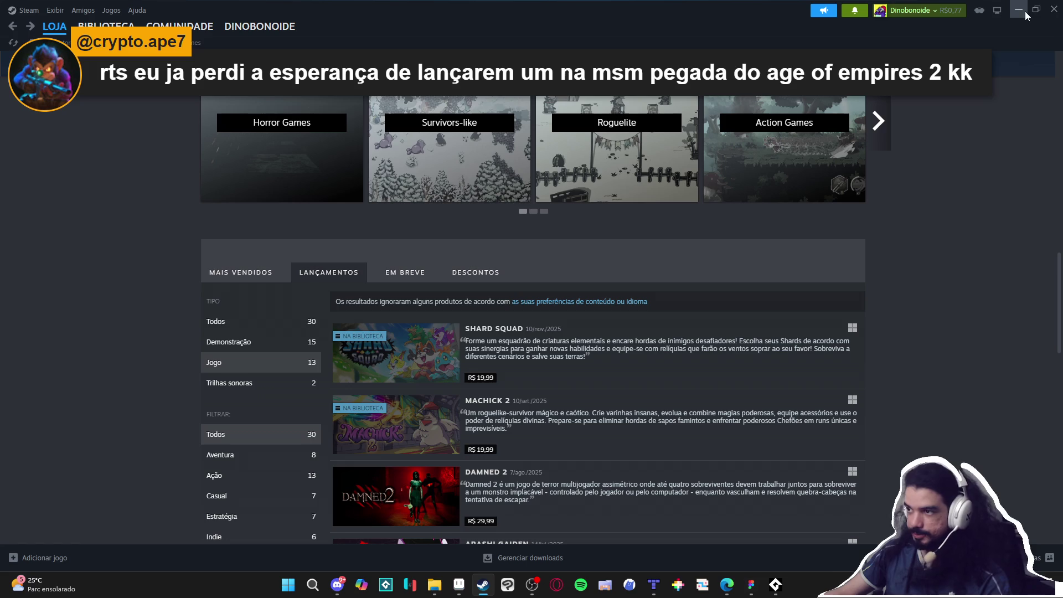
left_click(1021, 10)
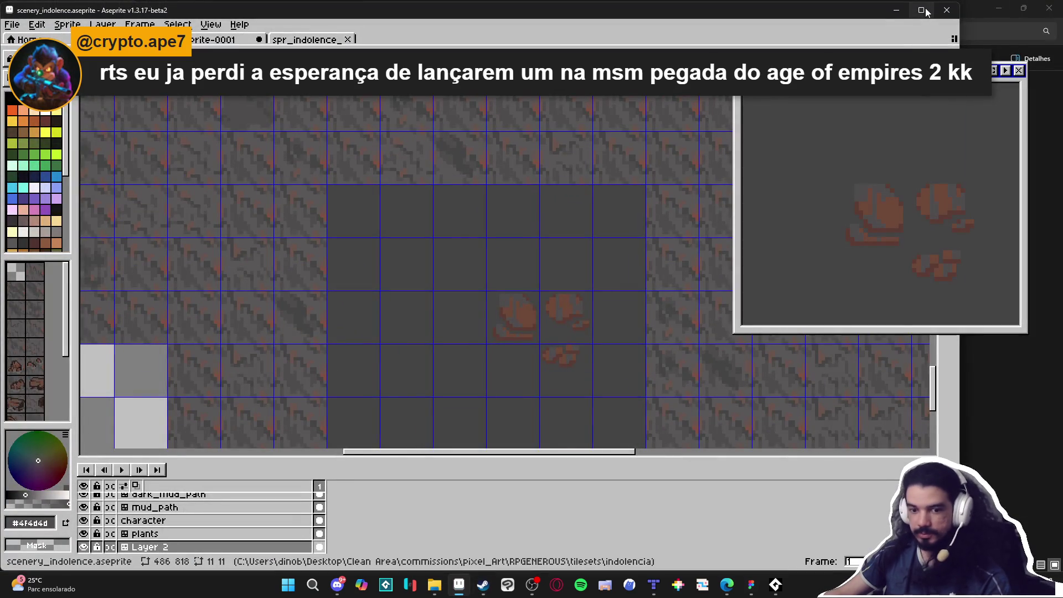
Step: Maximise the Aseprite window so the scenery_indolence tileset fills the screen
left_click(922, 10)
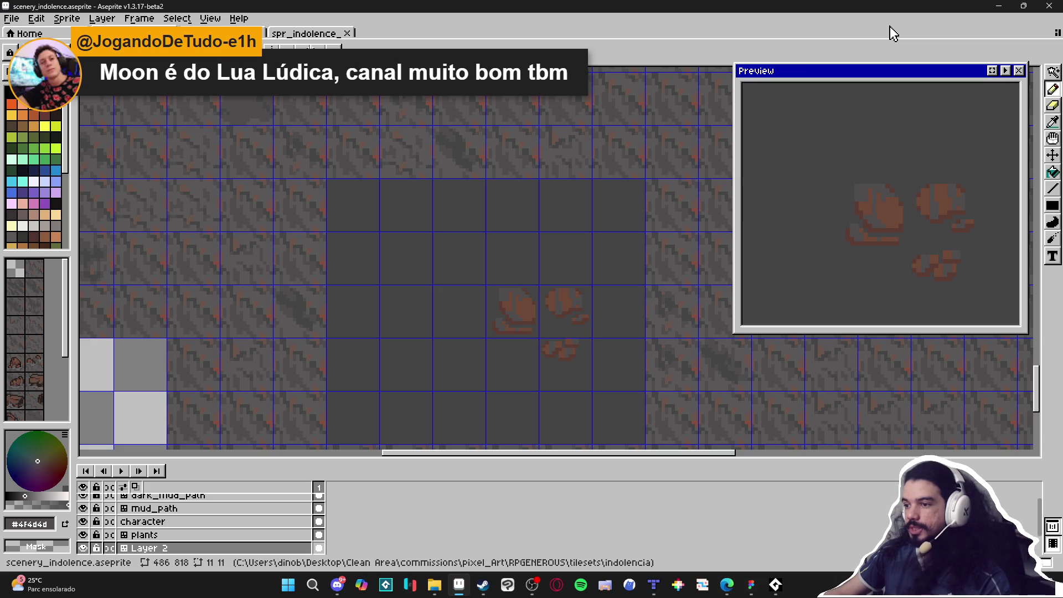
scroll(557, 367, "up", 4)
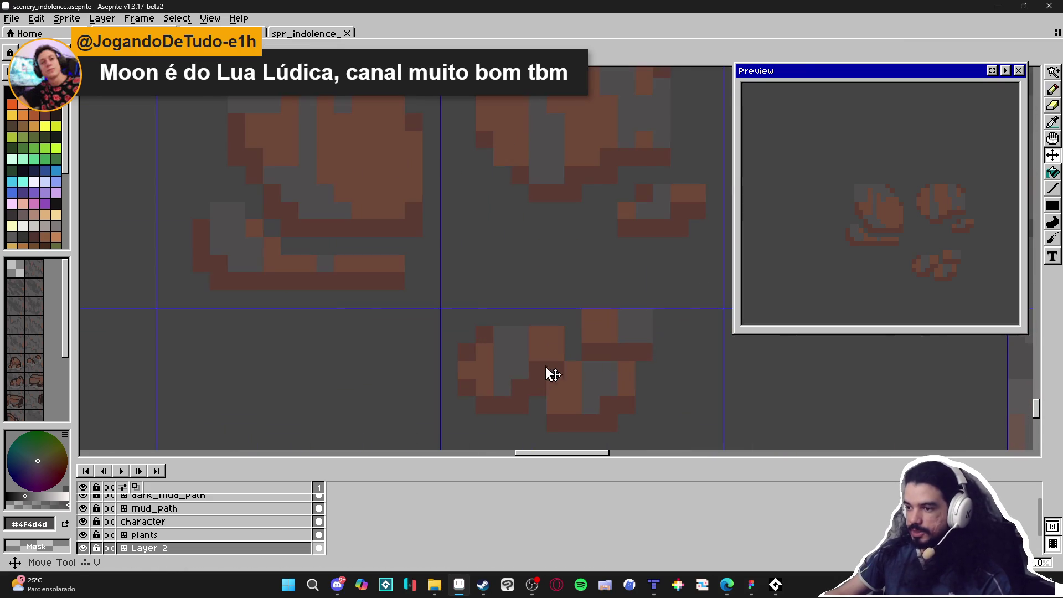
Step: Pick dark brown #5a3b32 and add dark pixels to the upper and lower rocks
key("b")
left_click(539, 387, "alt")
left_click(510, 318)
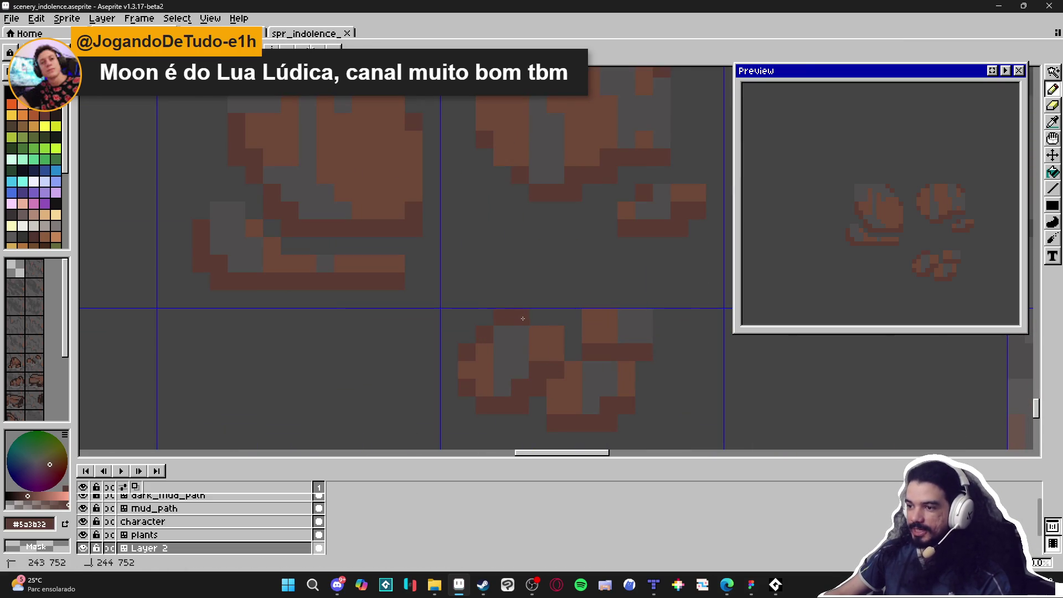
left_click(537, 334)
left_click_drag(537, 353, 555, 353)
scroll(498, 365, "left", 1)
left_click(496, 370)
left_click(495, 382)
scroll(496, 382, "down", 3)
scroll(495, 376, "up", 2)
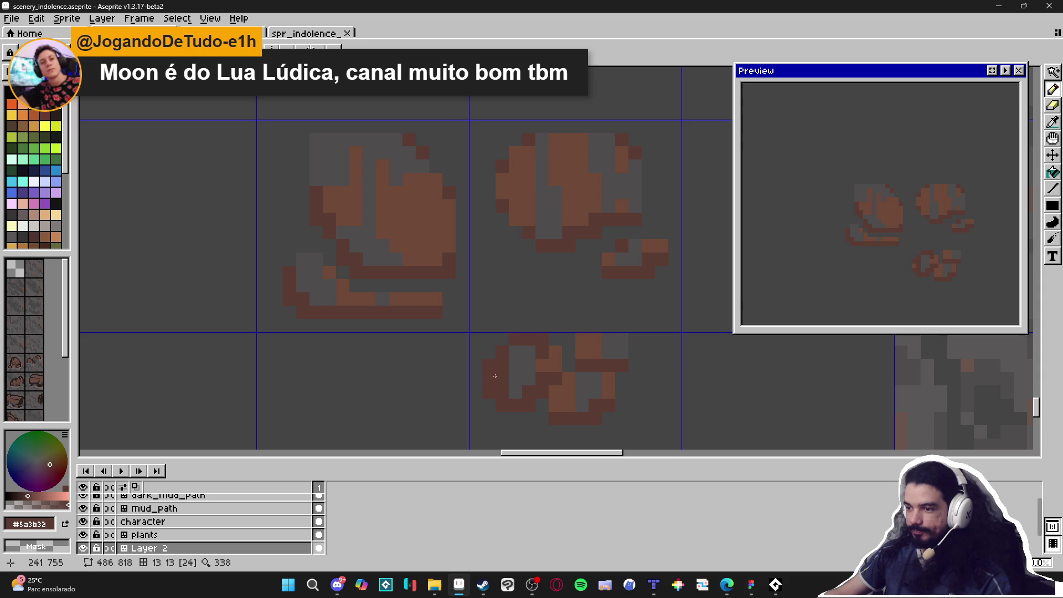
left_click(495, 376)
scroll(496, 377, "down", 6)
Step: Check the tile index numbers, then add more dark brown shading pixels to the rock
key("v")
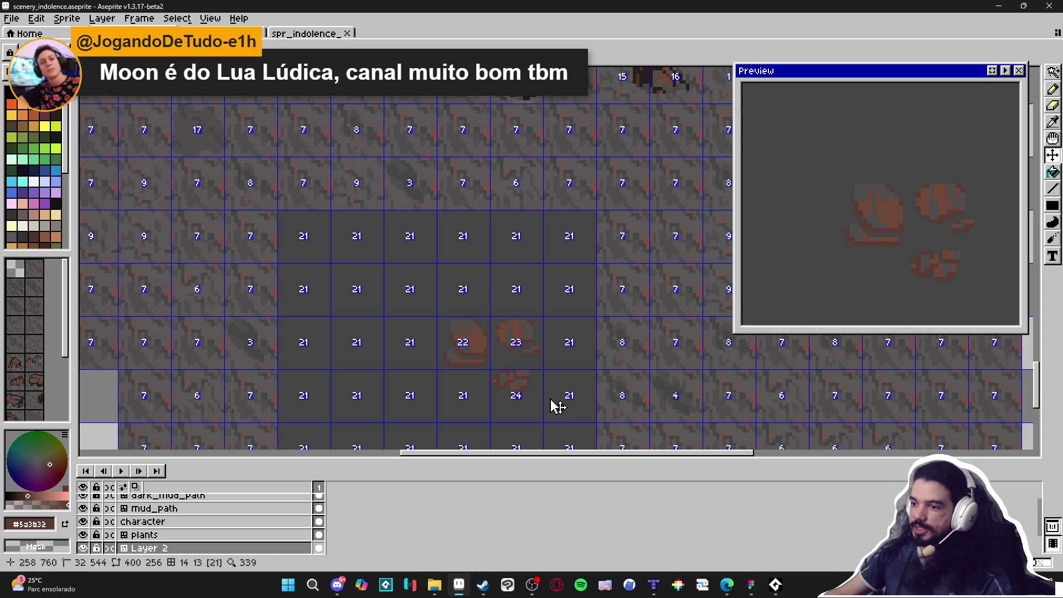
key("b")
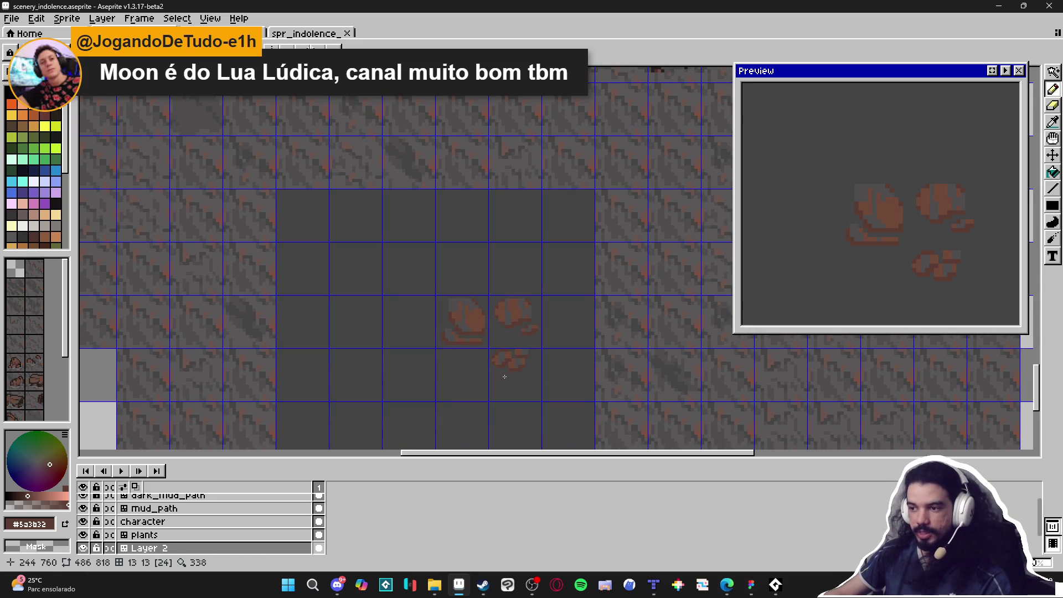
scroll(490, 287, "up", 2)
scroll(490, 287, "up", 3)
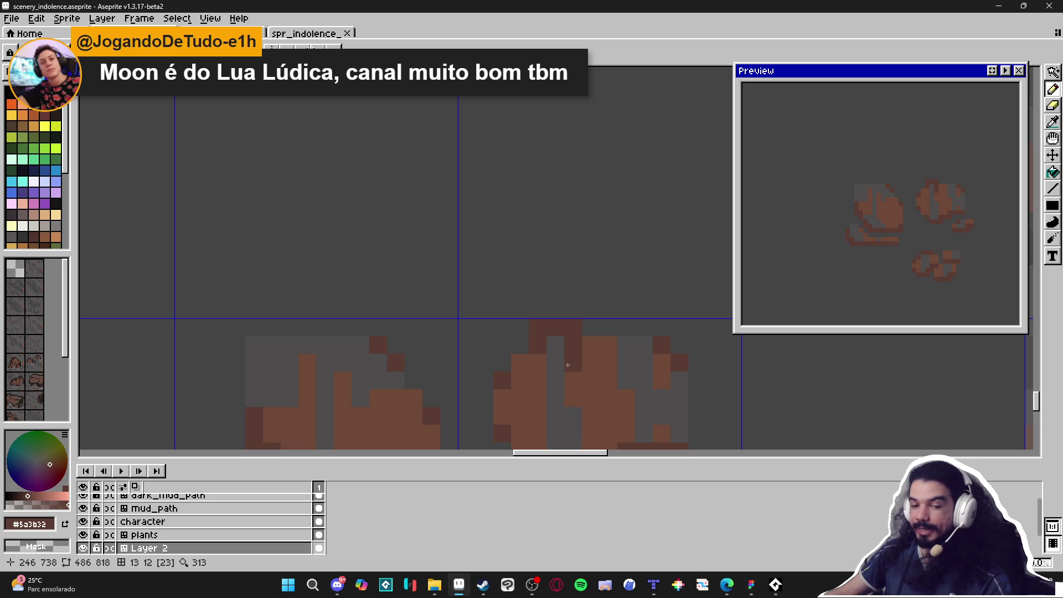
scroll(571, 349, "down", 2)
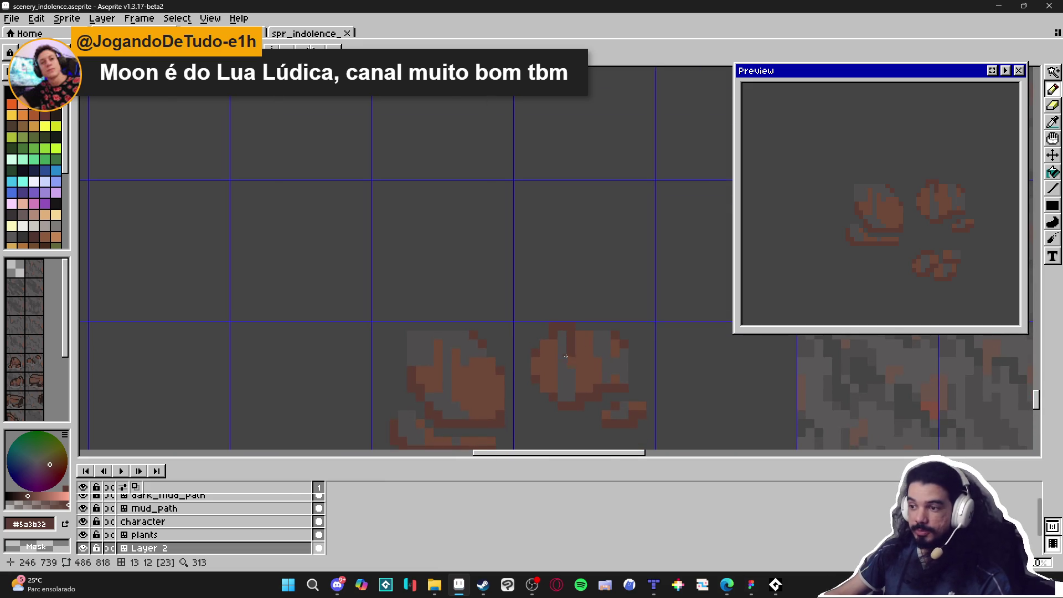
scroll(573, 363, "up", 2)
left_click(577, 348)
left_click(541, 331)
left_click(541, 348)
scroll(576, 385, "down", 1)
scroll(590, 397, "down", 1)
scroll(592, 403, "down", 1)
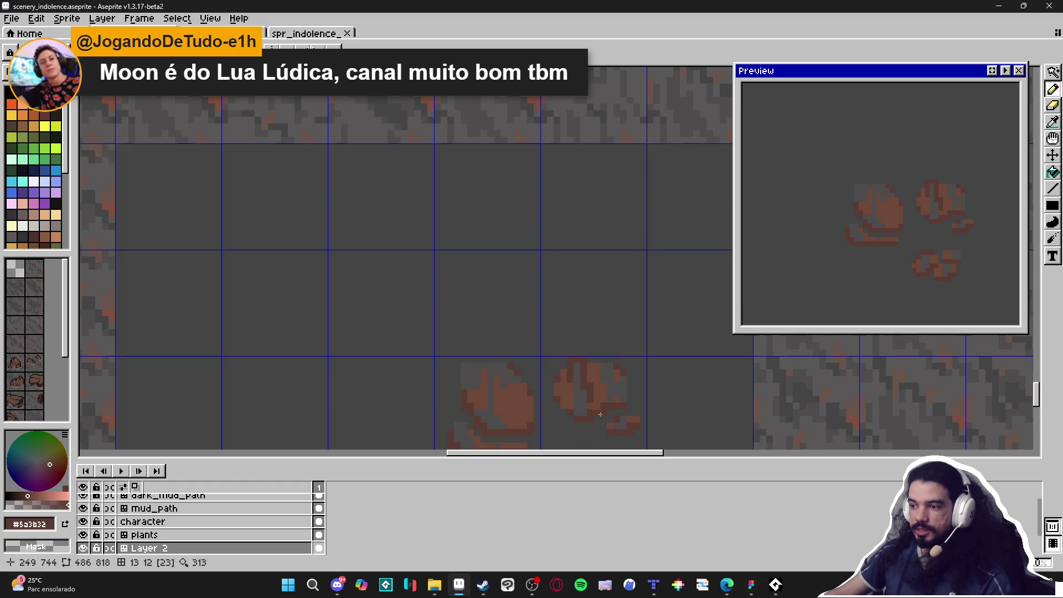
key("v")
key("b")
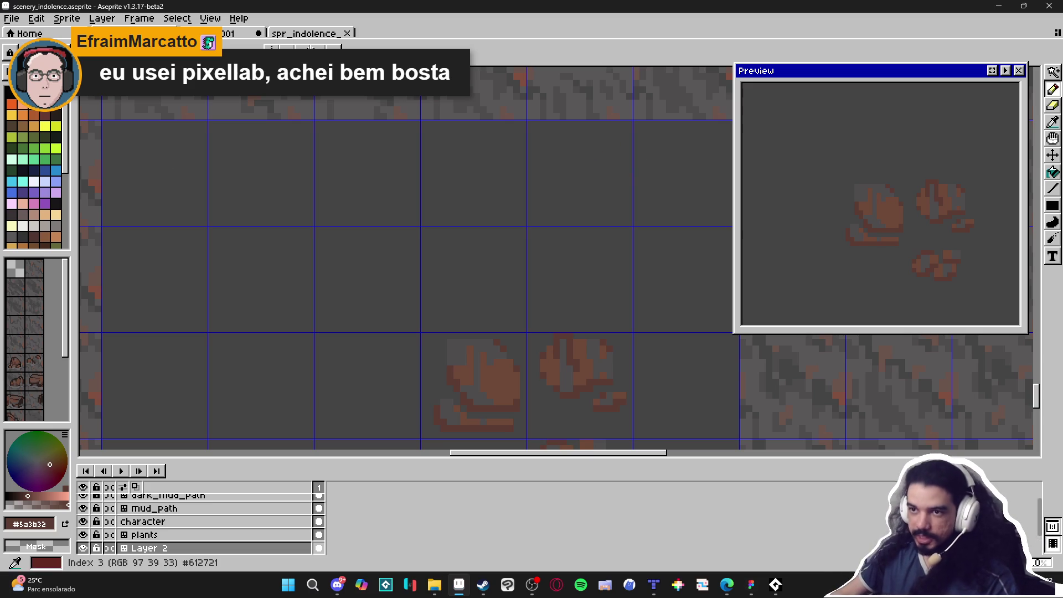
left_click(11, 18)
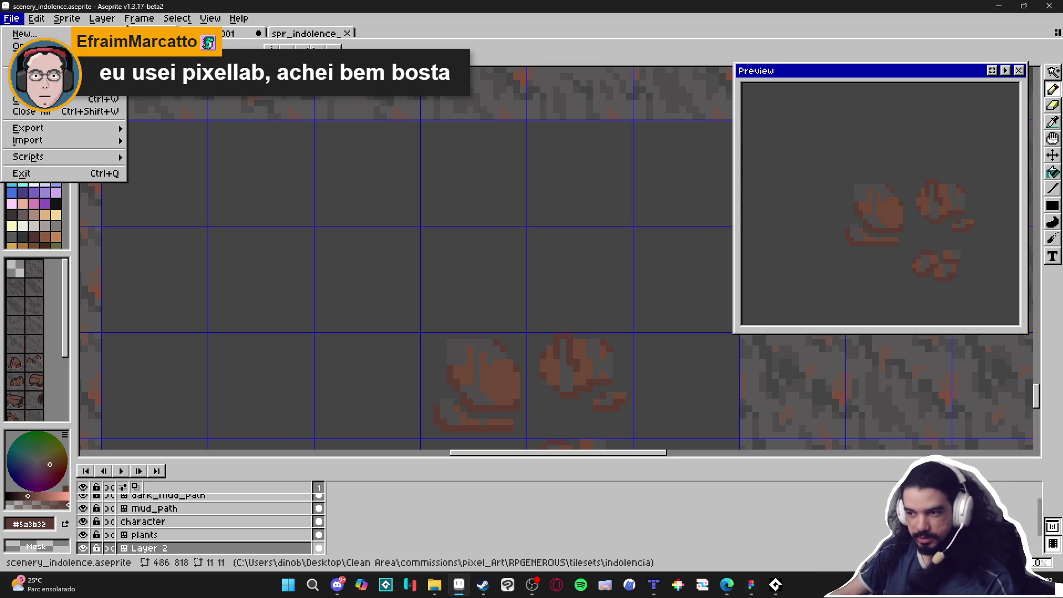
left_click(464, 32)
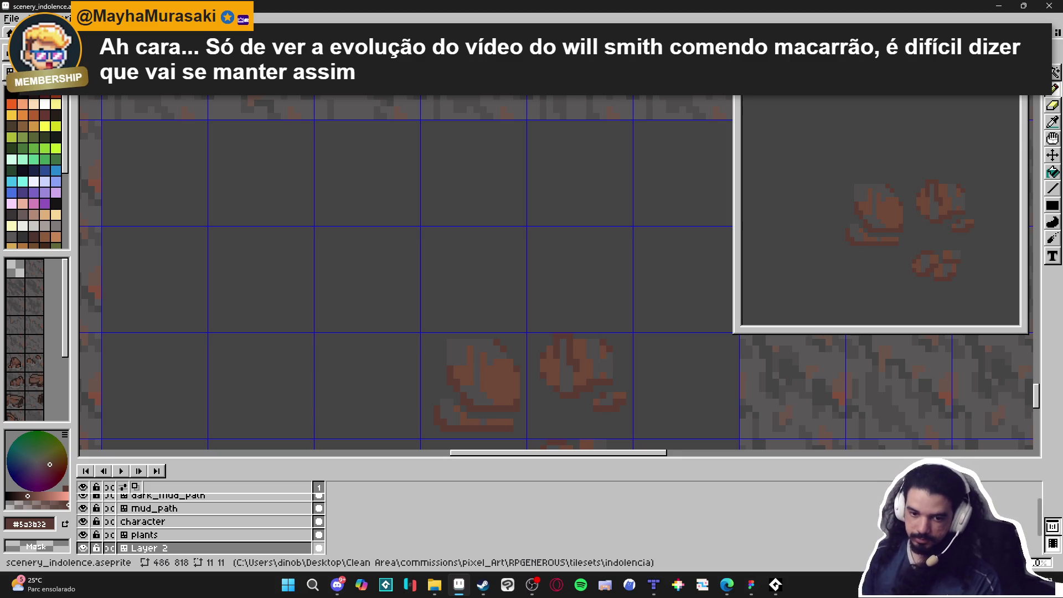
scroll(534, 231, "down", 4)
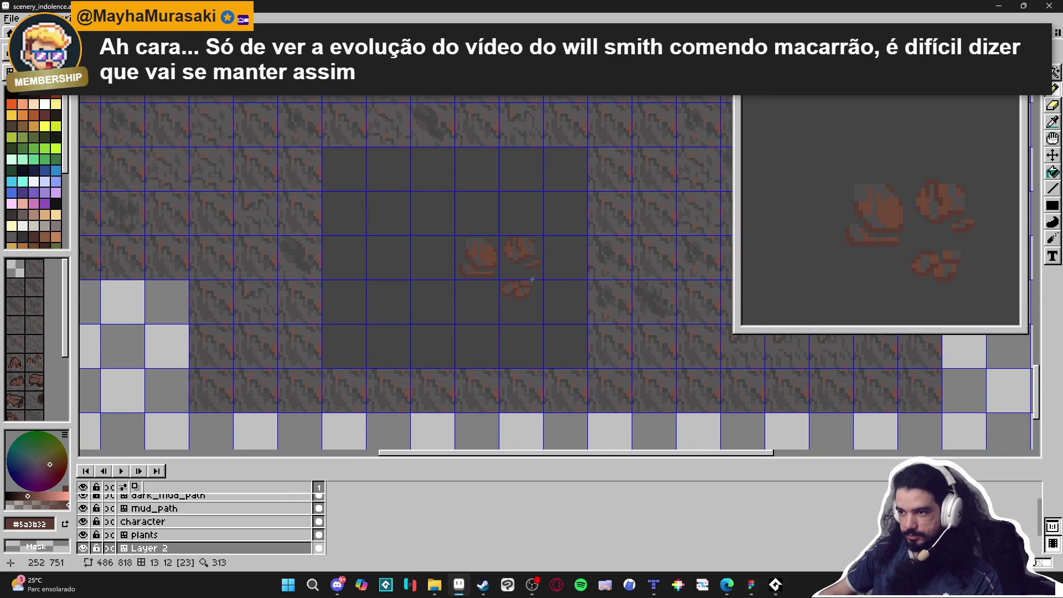
Step: Sample grey #676464, then the darker grey #4f4d4d from the canvas as drawing colour
scroll(505, 250, "down", 3)
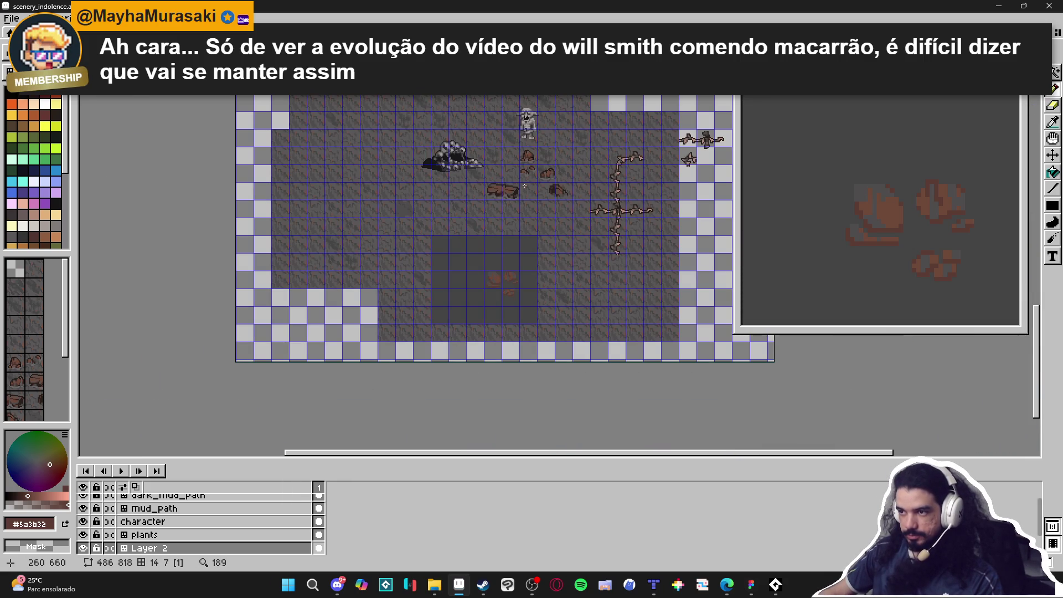
scroll(529, 174, "up", 7)
left_click(537, 134)
scroll(498, 310, "down", 4)
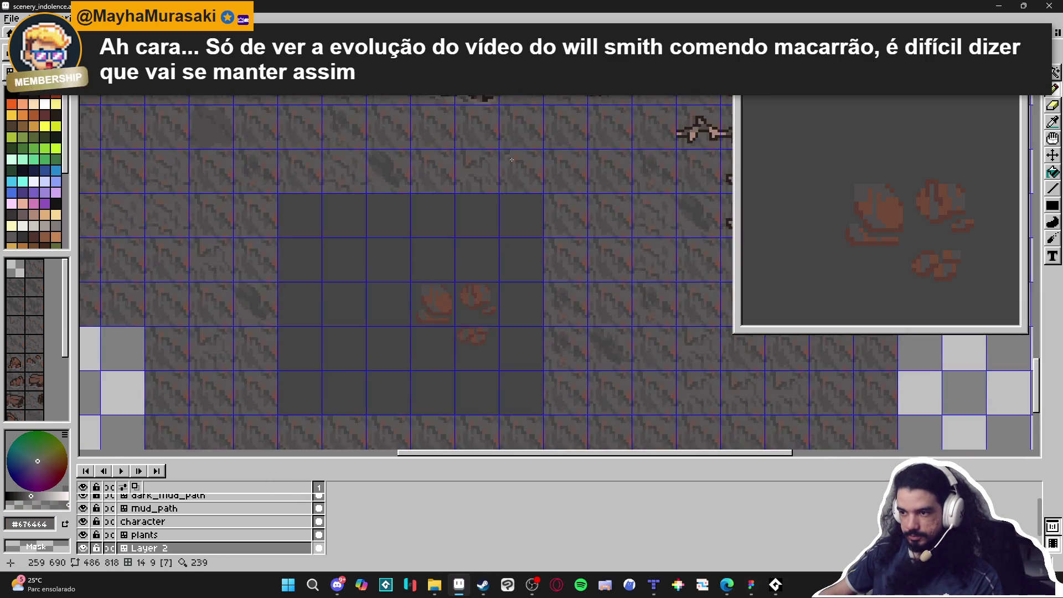
scroll(498, 327, "up", 3)
scroll(498, 327, "up", 2)
left_click(515, 349, "alt")
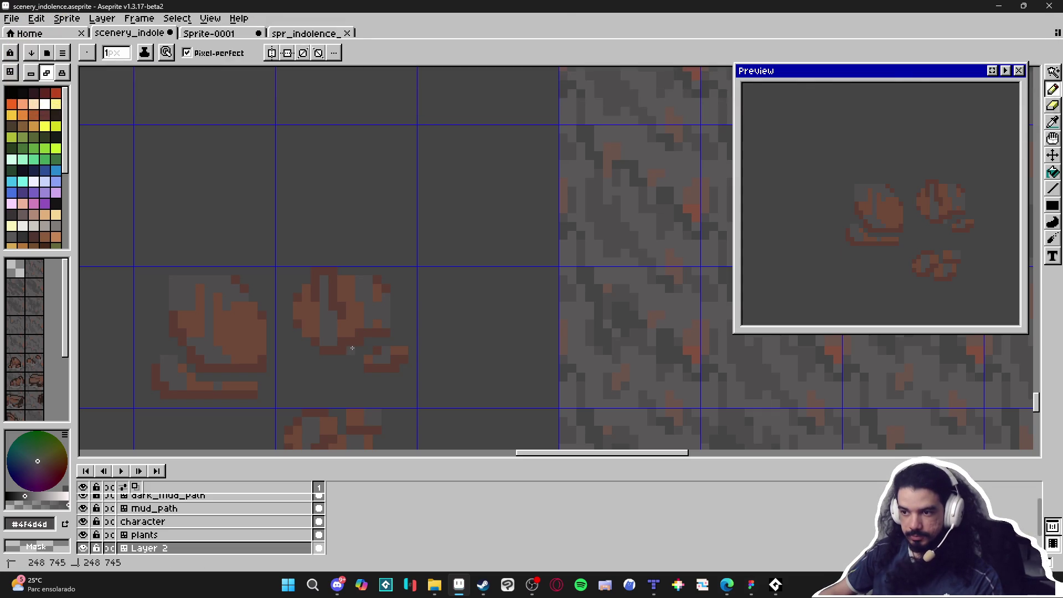
left_click_drag(299, 354, 382, 344)
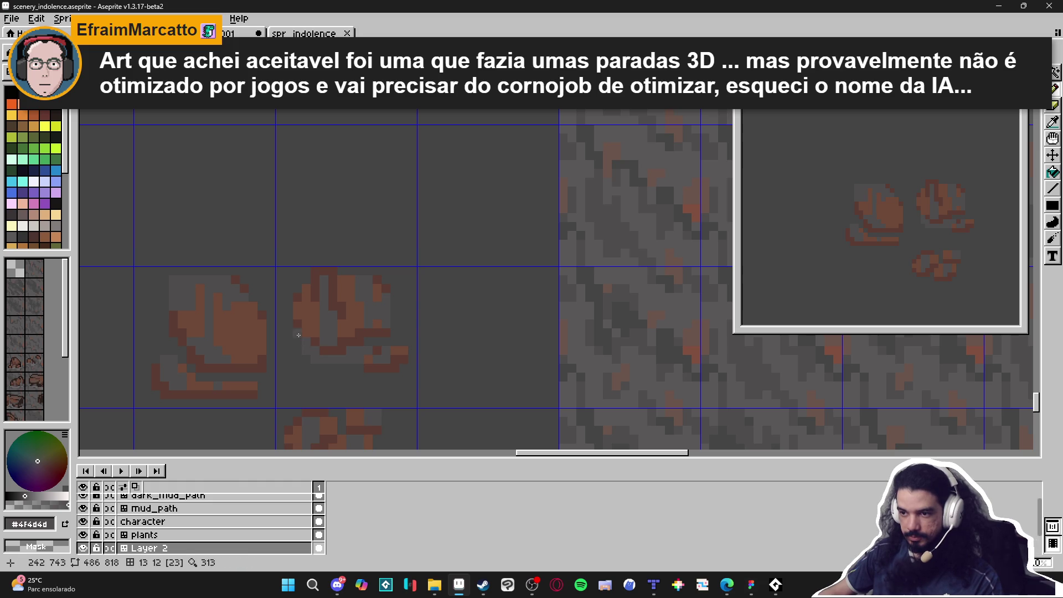
left_click(373, 341)
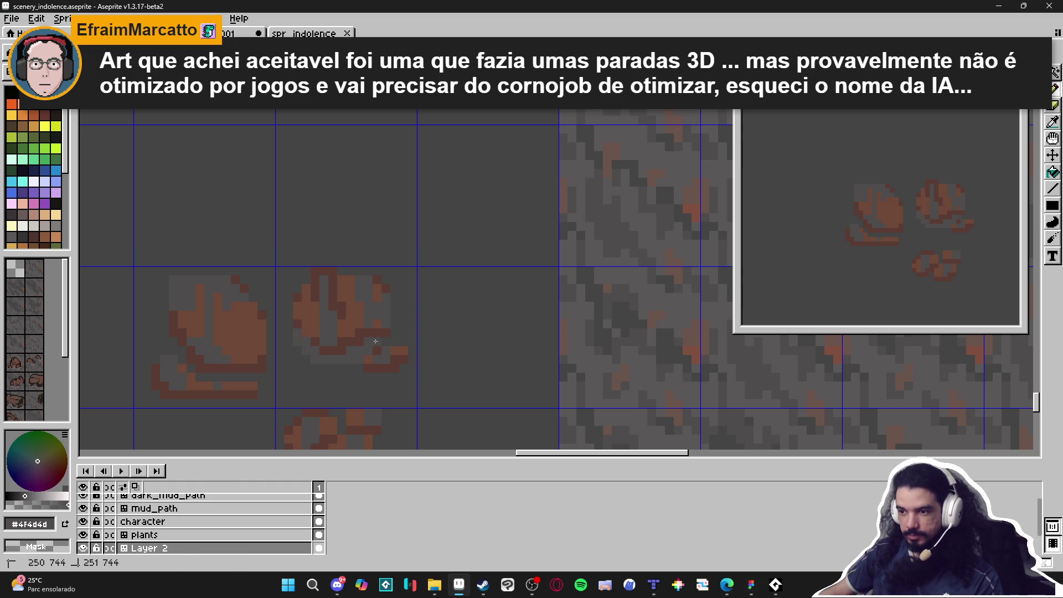
left_click_drag(391, 341, 394, 346)
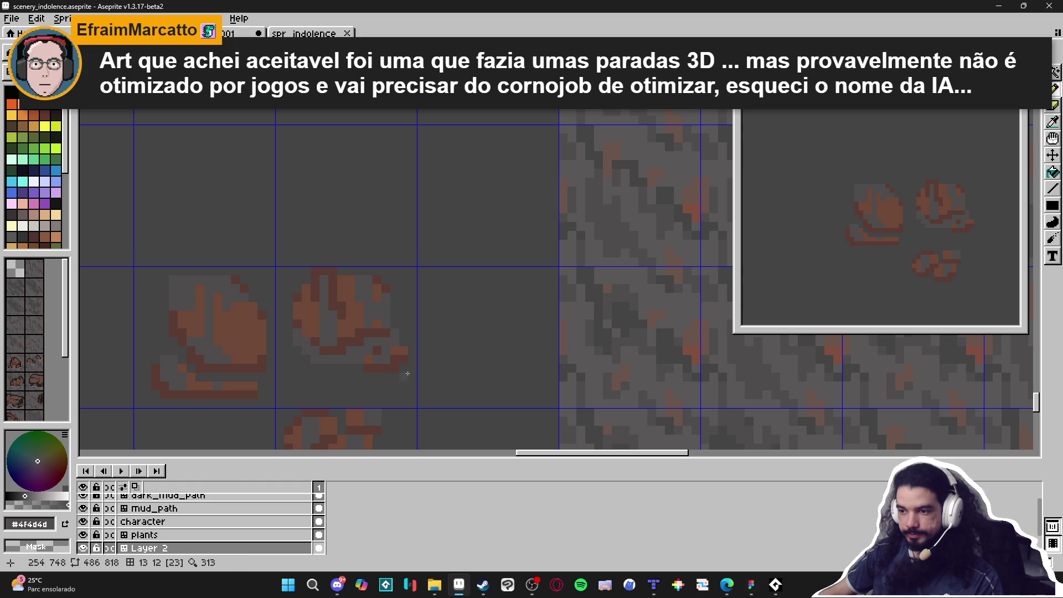
left_click(385, 375)
left_click(402, 370)
scroll(407, 371, "down", 4)
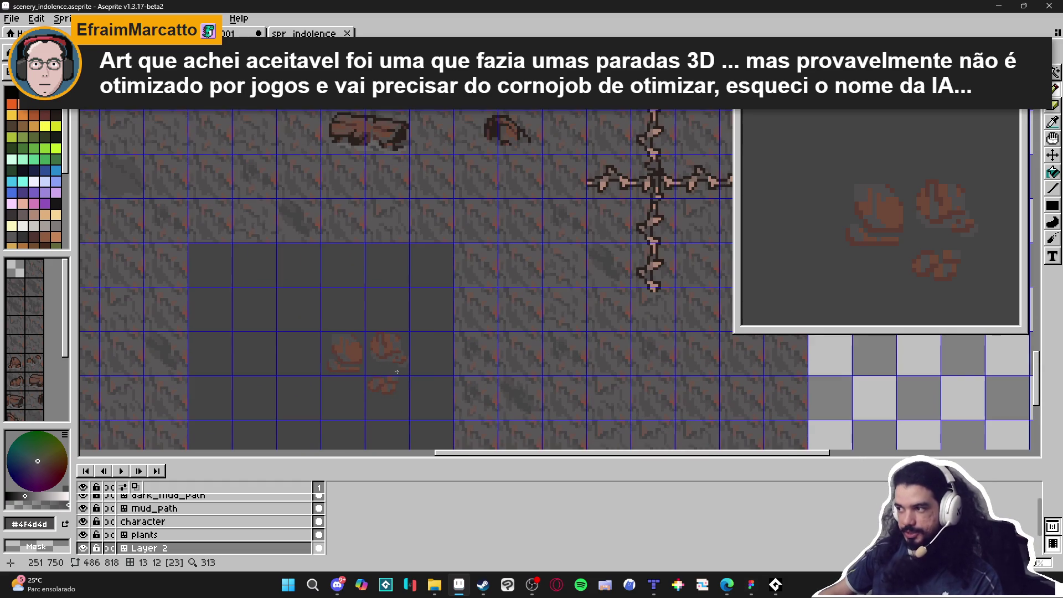
scroll(349, 373, "up", 2)
left_click(379, 368)
left_click(342, 367)
left_click(325, 367)
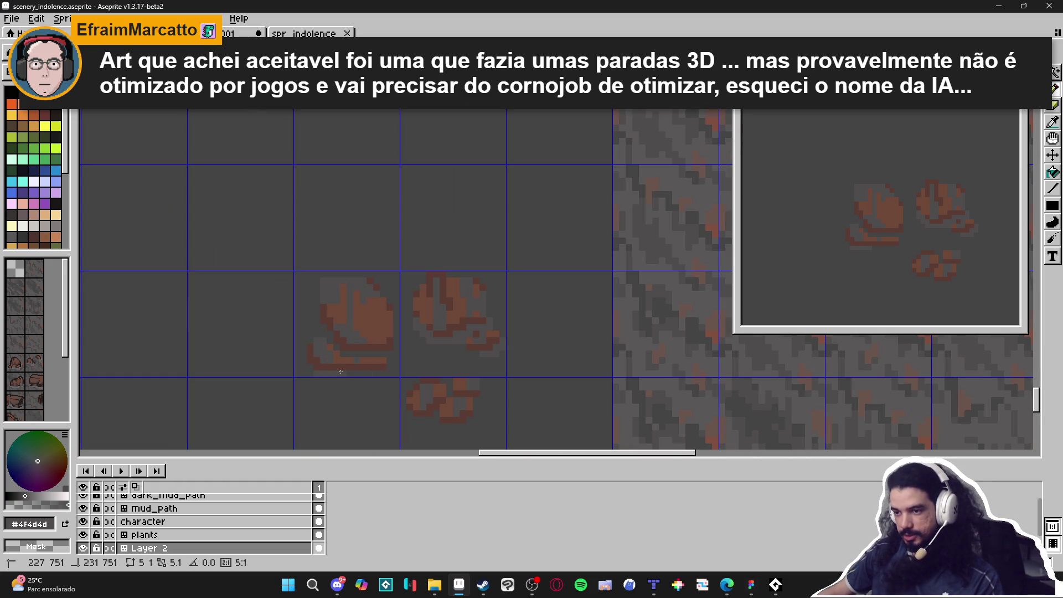
key("ctrl")
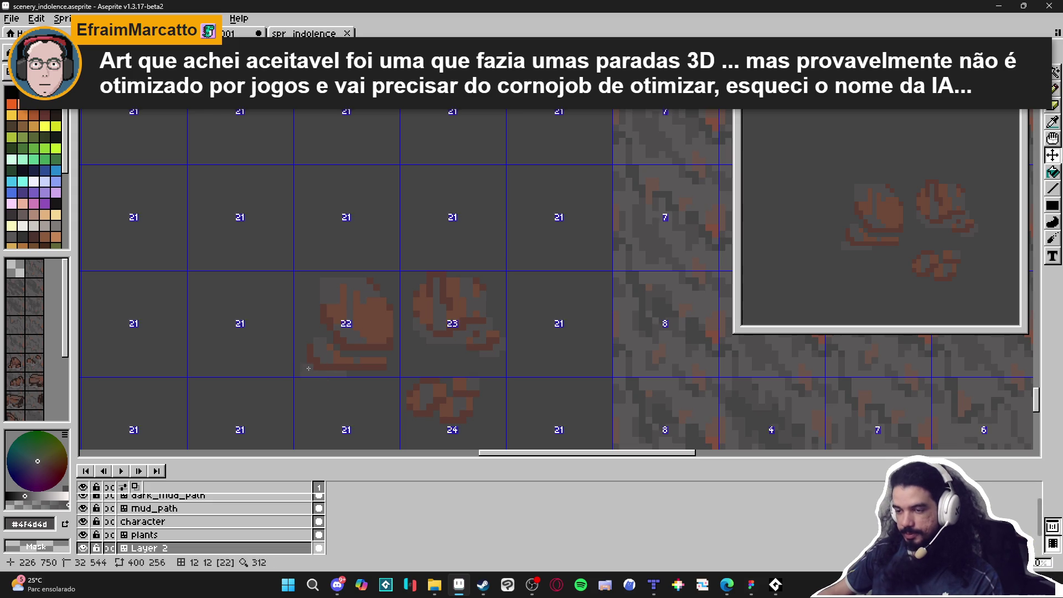
left_click(299, 370, "alt")
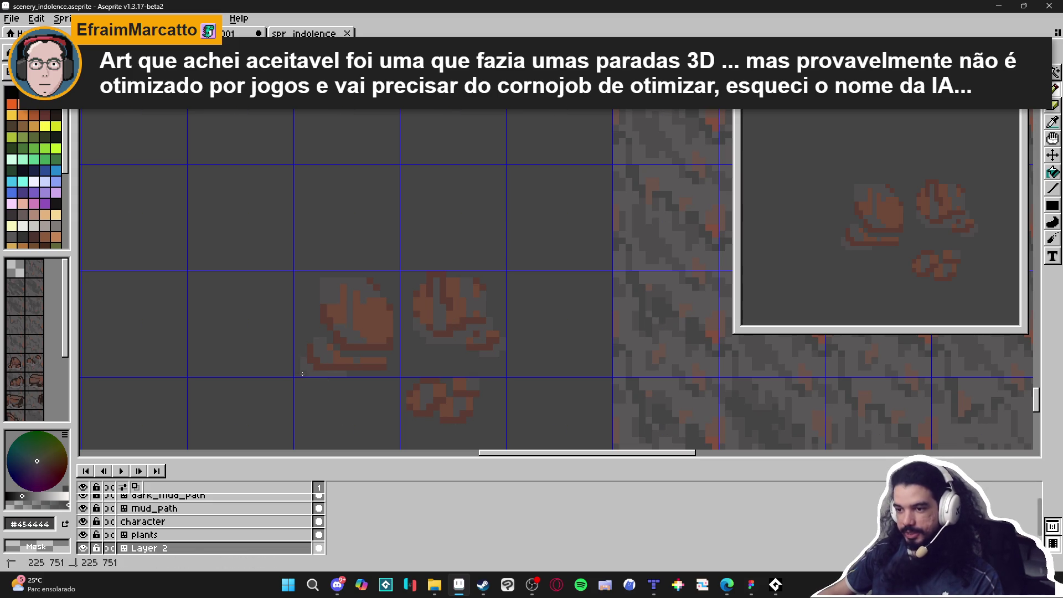
left_click(354, 352, "alt")
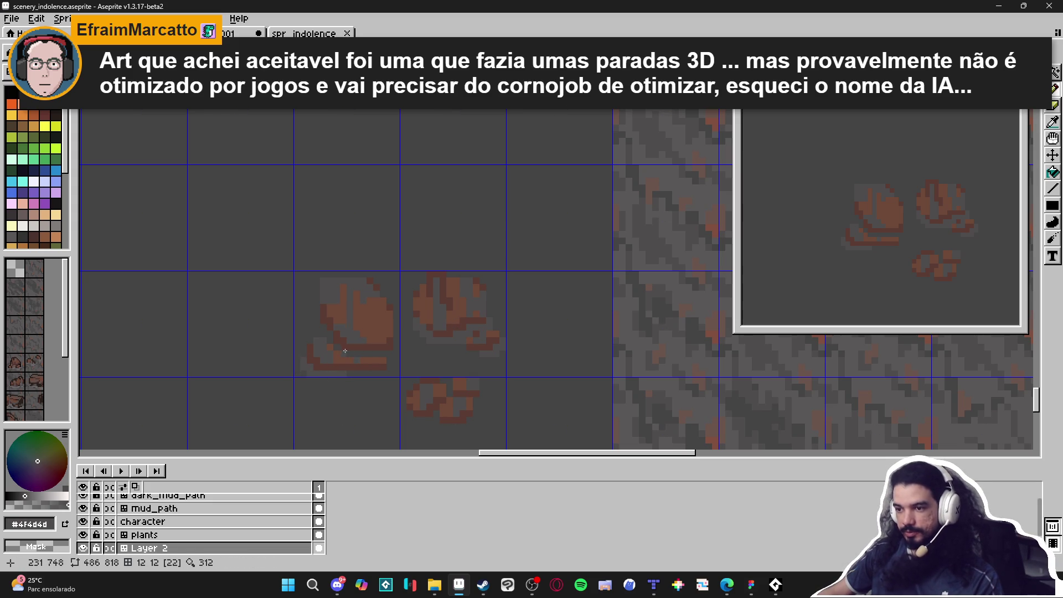
left_click(312, 337, "alt")
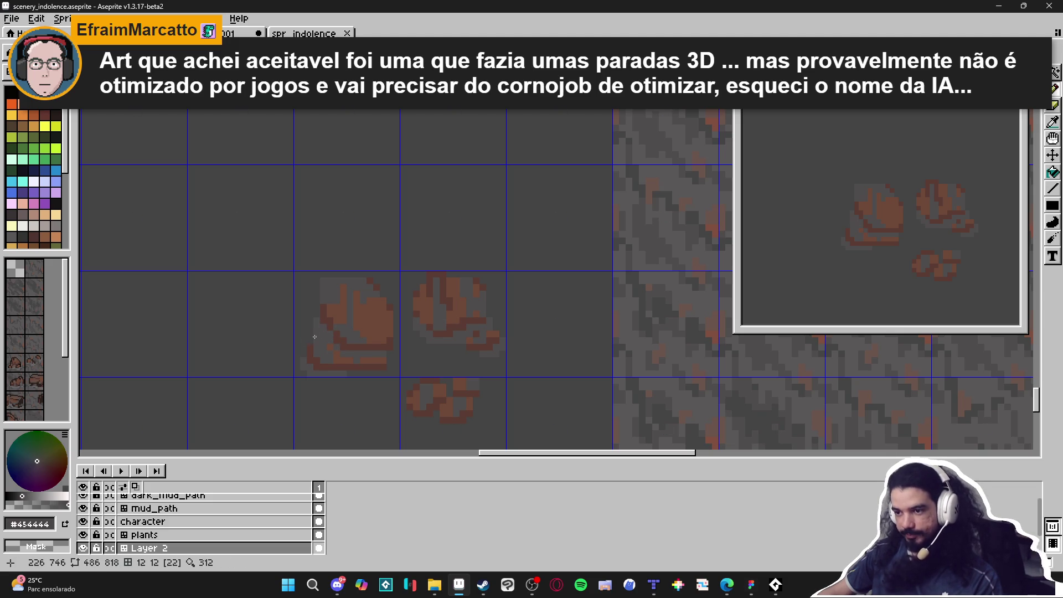
left_click(391, 353, "alt")
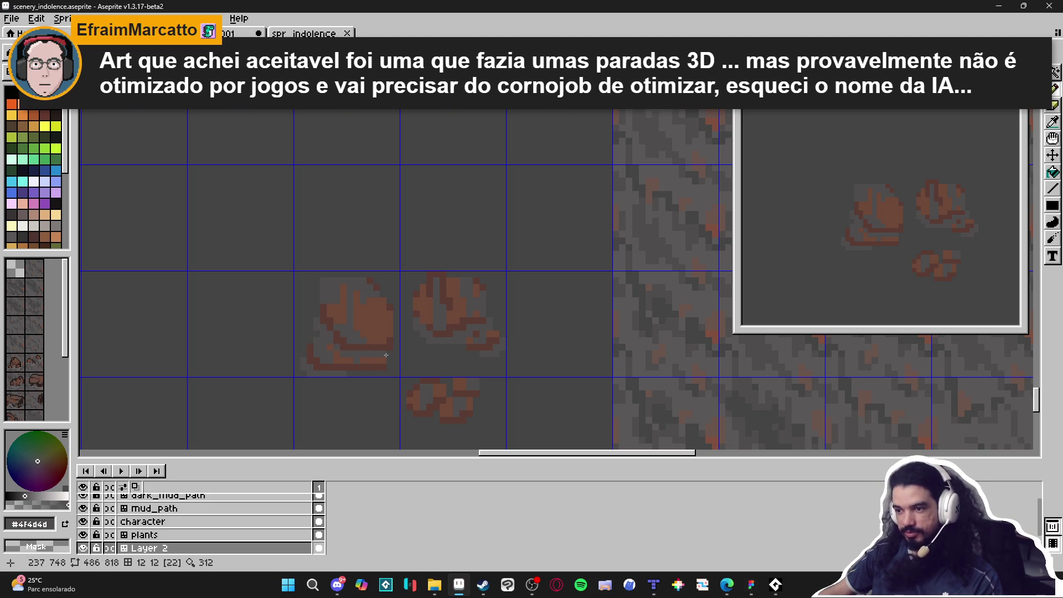
left_click(395, 347)
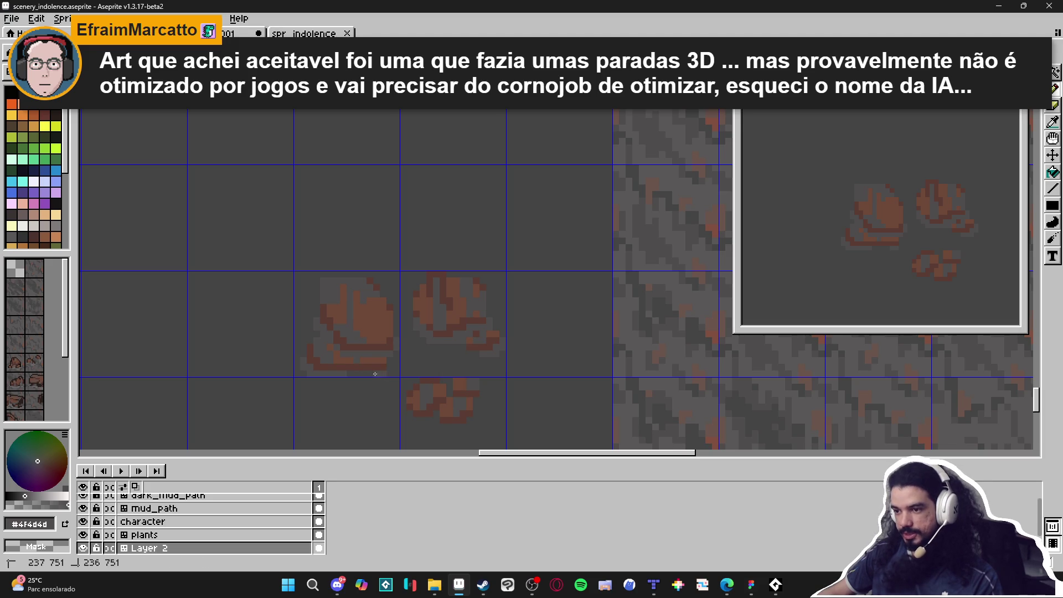
scroll(390, 362, "up", 2)
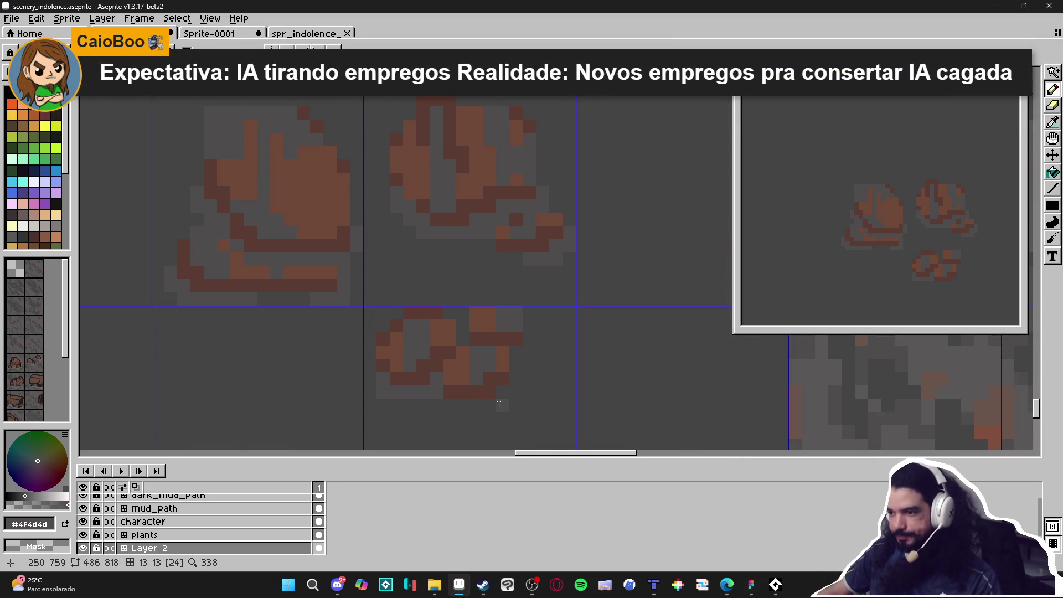
left_click_drag(503, 405, 475, 405)
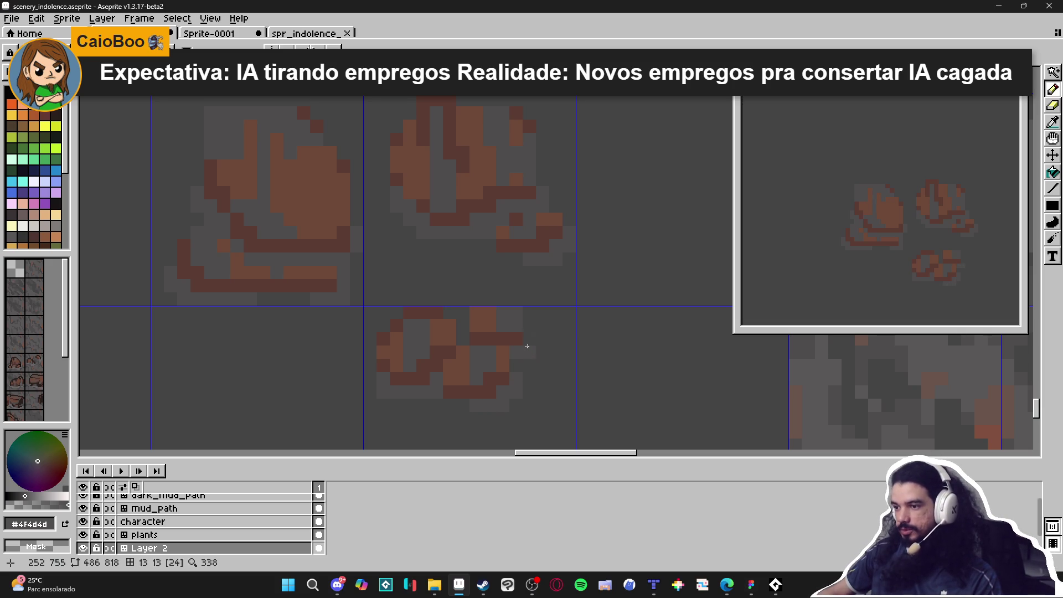
scroll(498, 334, "down", 1)
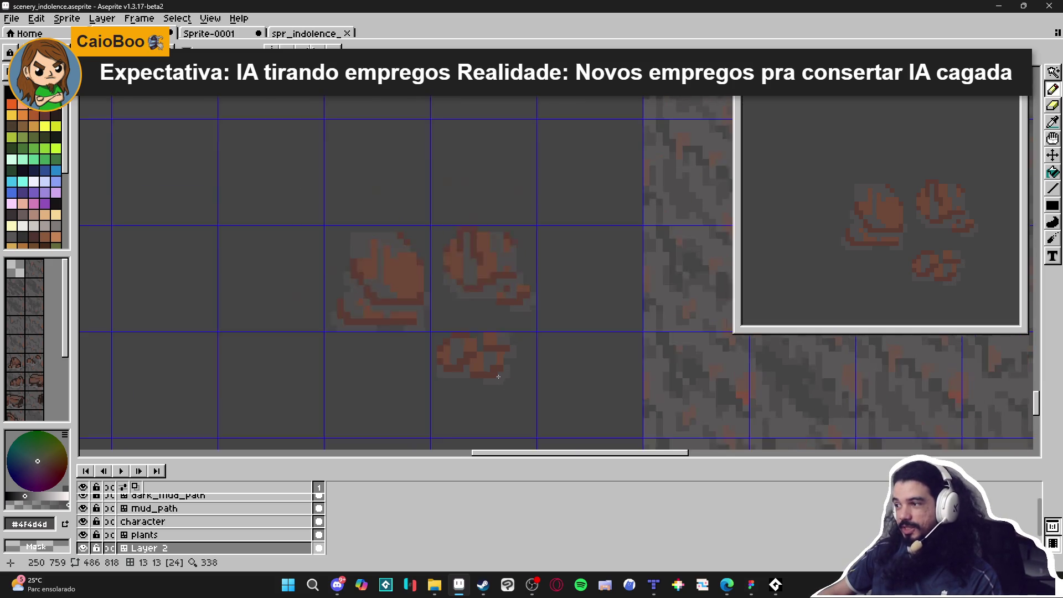
scroll(497, 378, "down", 2)
scroll(514, 370, "down", 1)
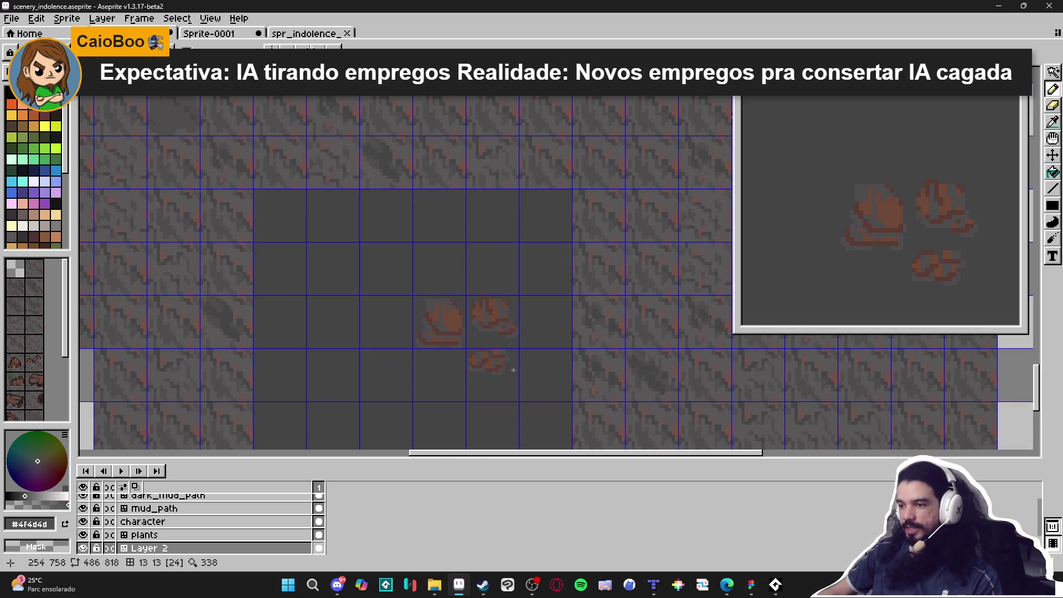
scroll(514, 359, "down", 3)
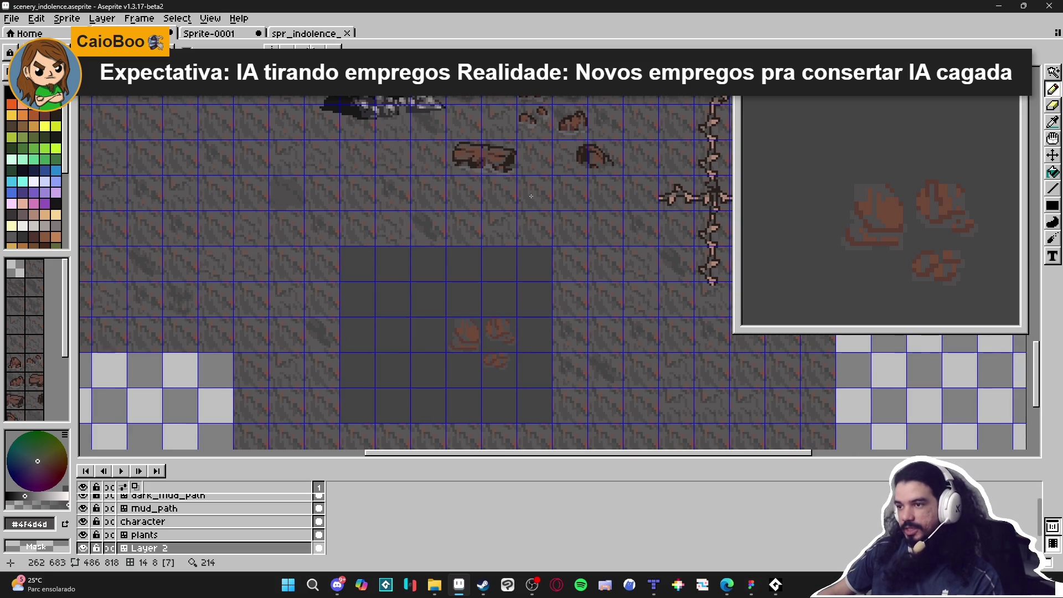
scroll(469, 163, "up", 5)
scroll(458, 268, "down", 2)
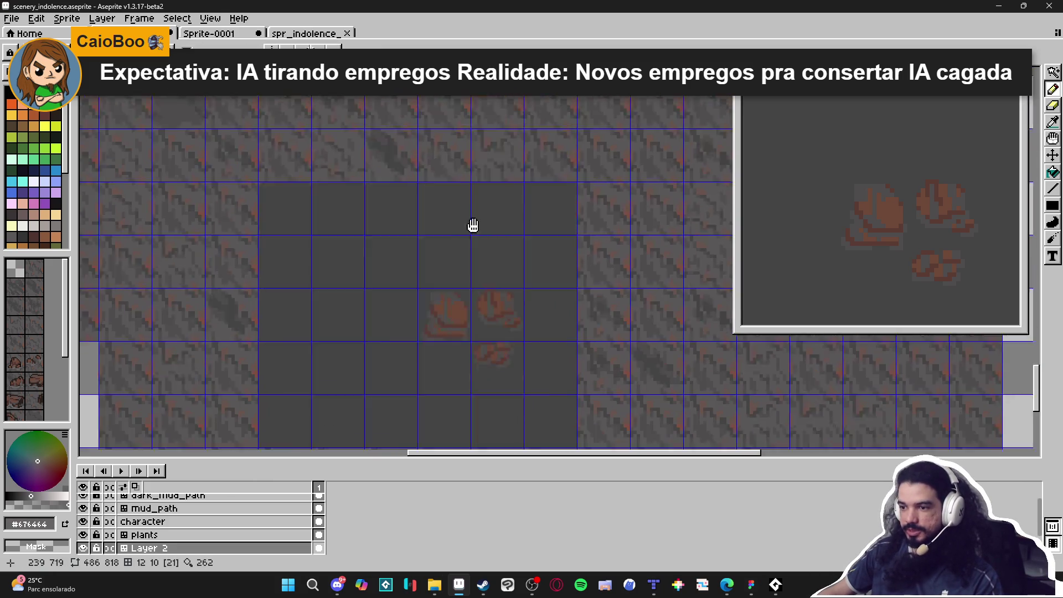
scroll(445, 311, "up", 3)
scroll(445, 311, "down", 3)
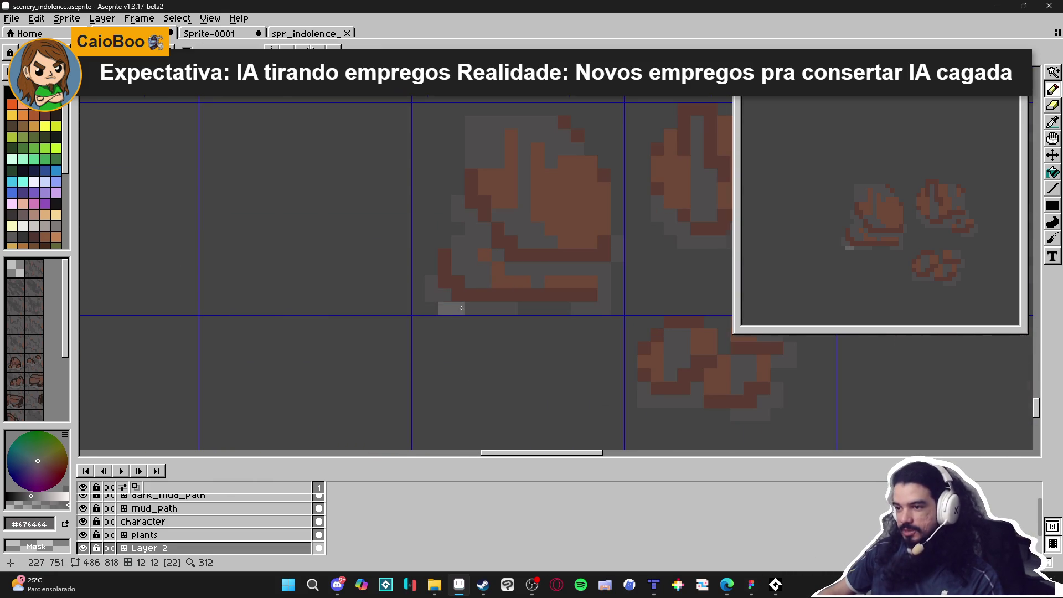
key("ctrl+z")
scroll(509, 314, "down", 1)
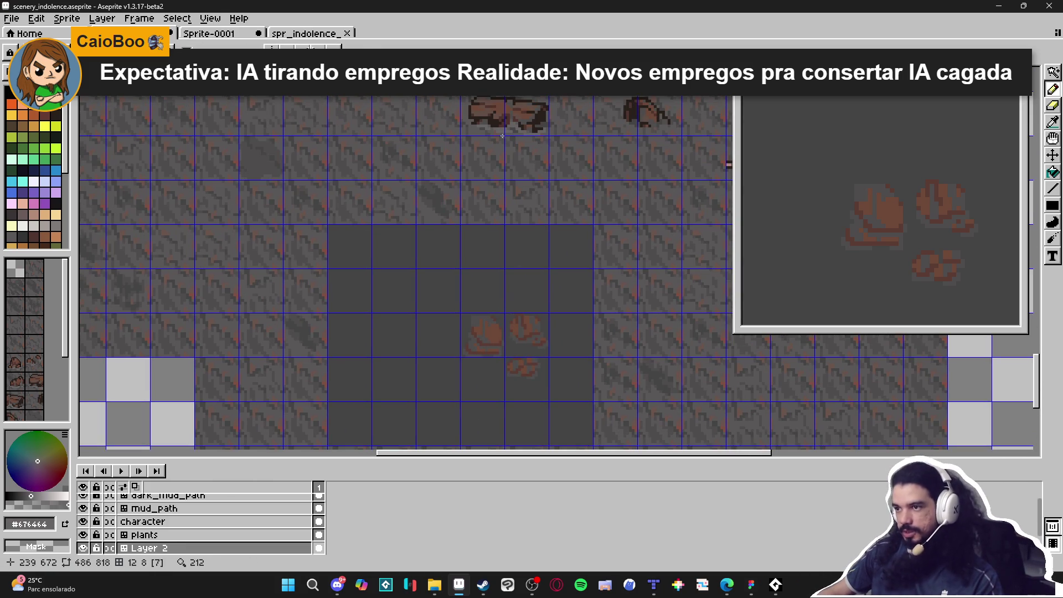
scroll(482, 285, "up", 4)
scroll(471, 327, "up", 1)
scroll(437, 396, "down", 3)
scroll(484, 268, "up", 1)
scroll(488, 128, "up", 2)
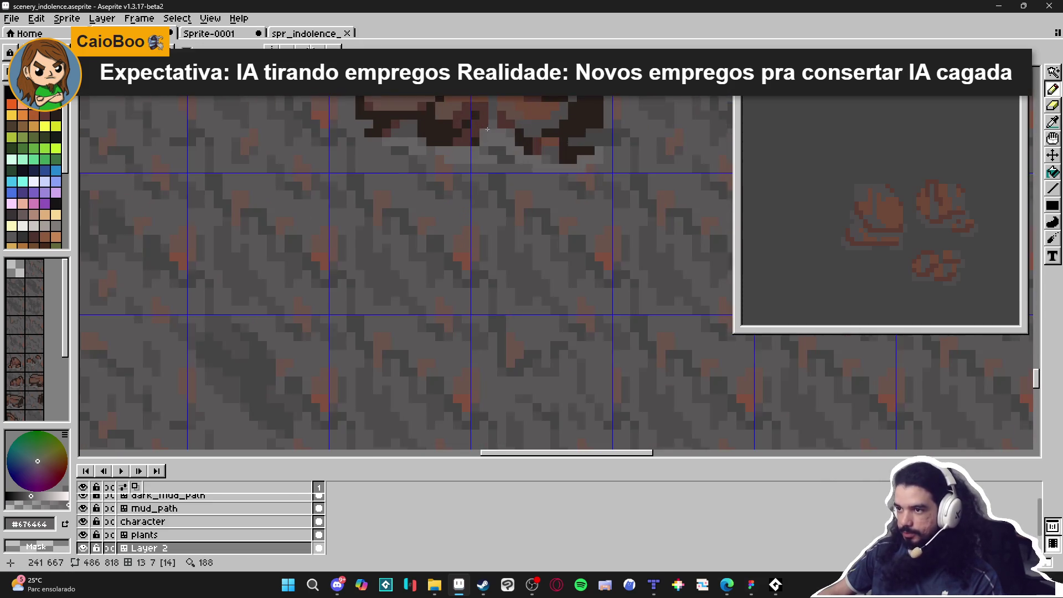
scroll(483, 138, "down", 2)
scroll(467, 263, "down", 3)
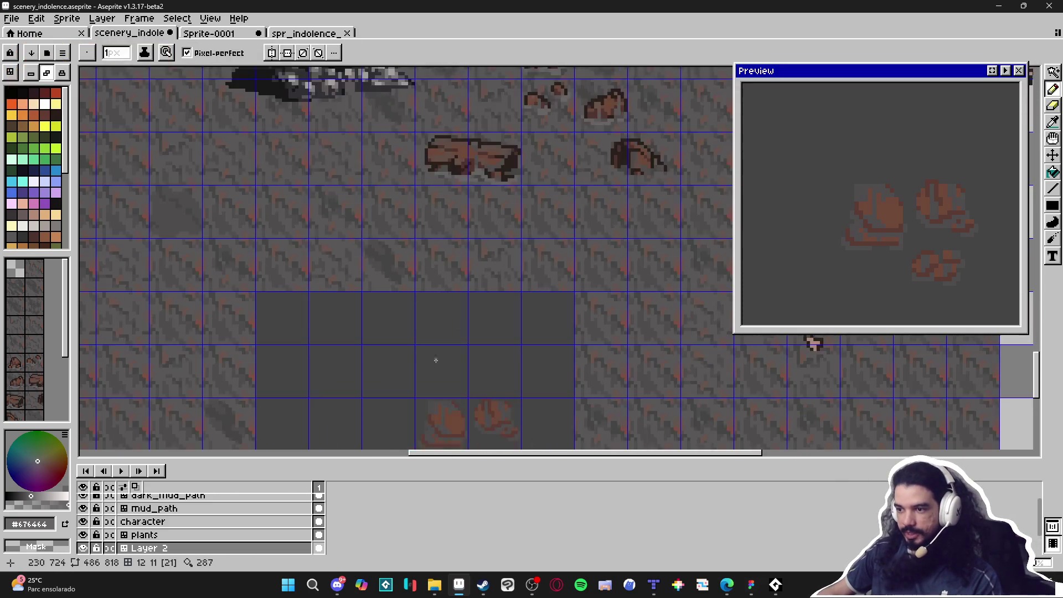
scroll(437, 360, "up", 2)
scroll(434, 311, "down", 3)
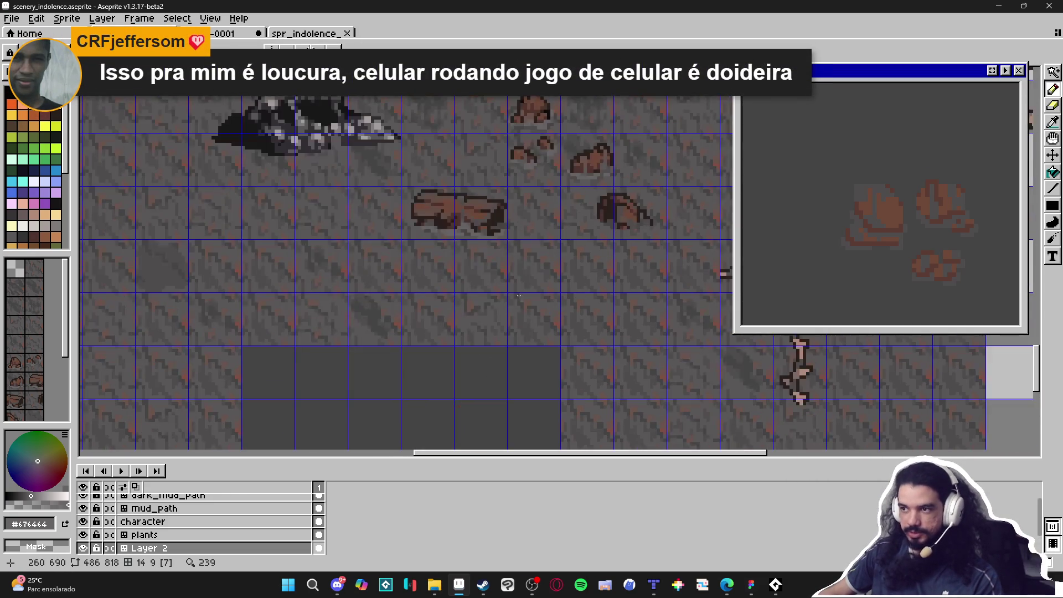
scroll(521, 308, "up", 2)
scroll(482, 225, "down", 2)
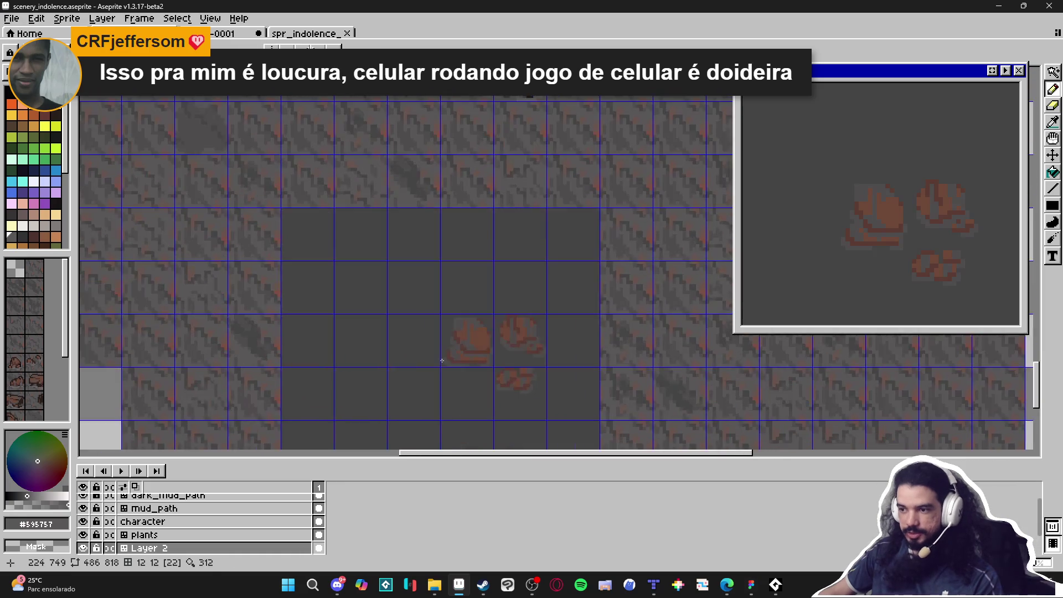
scroll(445, 345, "up", 4)
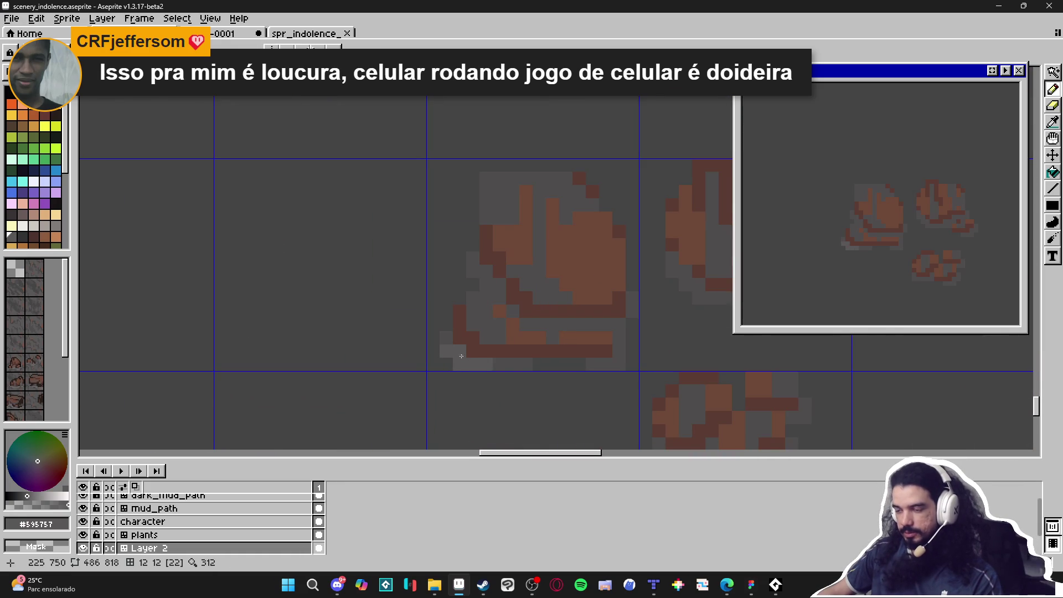
scroll(465, 363, "down", 1)
scroll(488, 369, "up", 1)
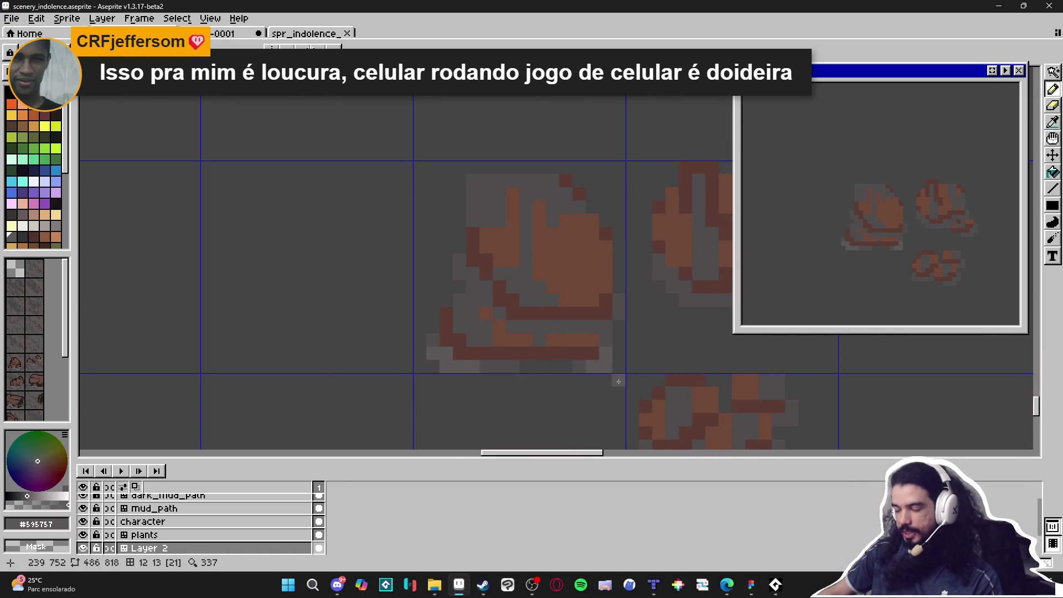
scroll(615, 375, "down", 1)
scroll(617, 379, "up", 1)
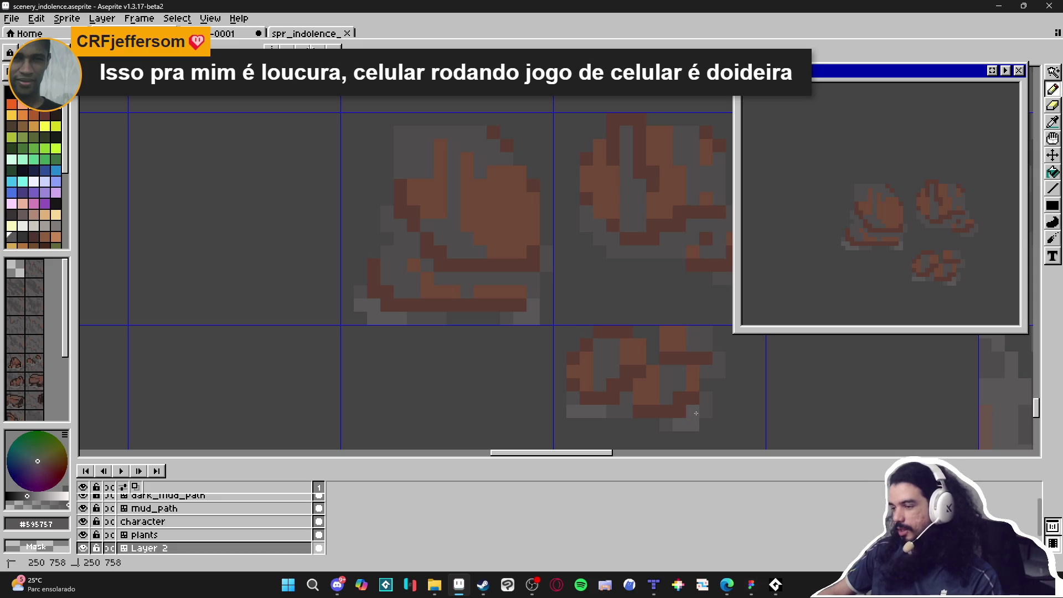
scroll(681, 390, "down", 1)
scroll(681, 391, "down", 2)
scroll(587, 387, "up", 2)
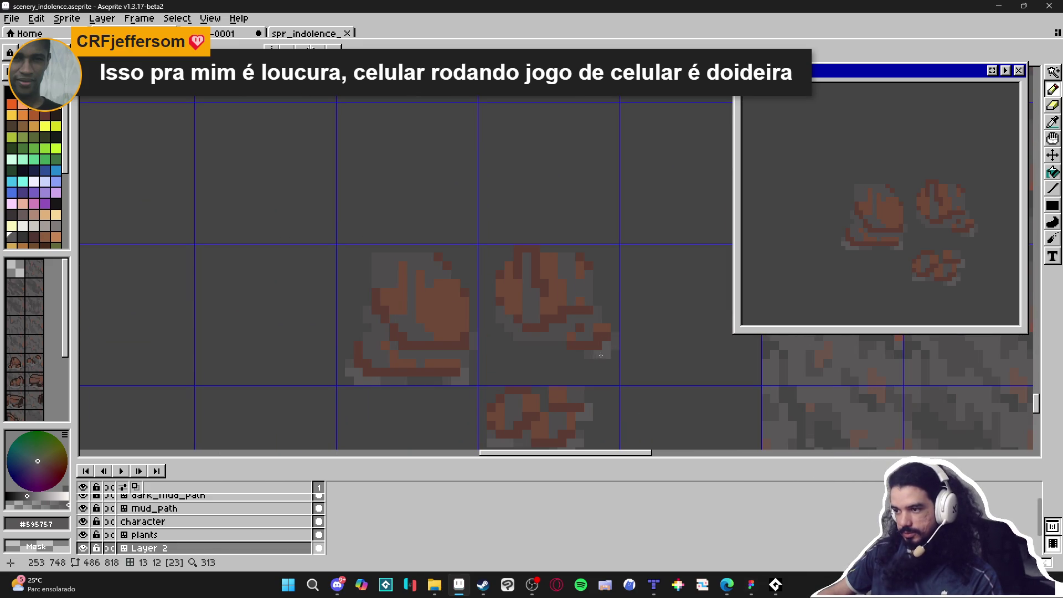
scroll(609, 350, "up", 1)
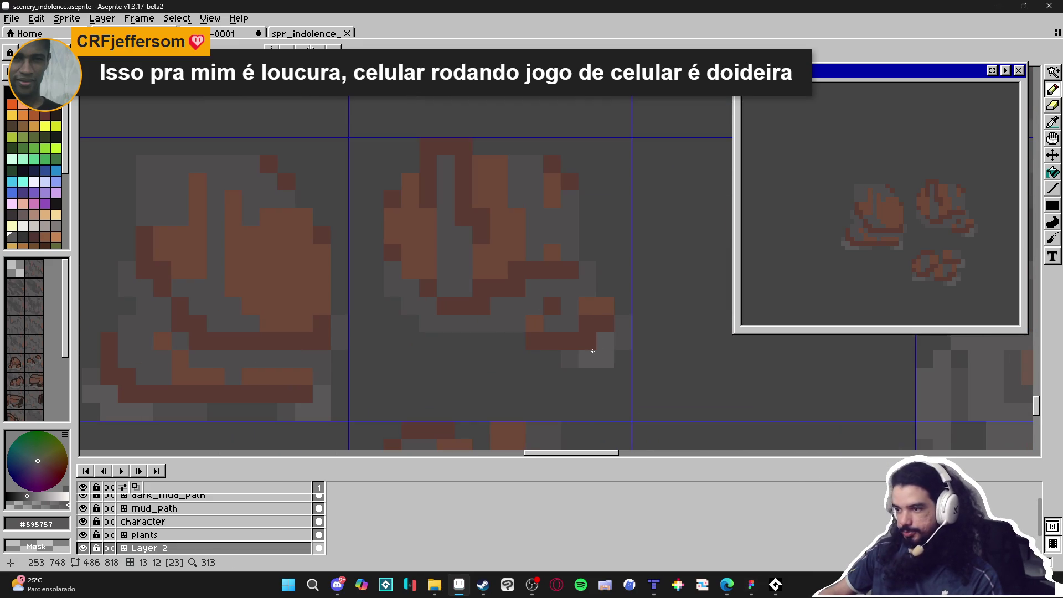
scroll(436, 340, "down", 2)
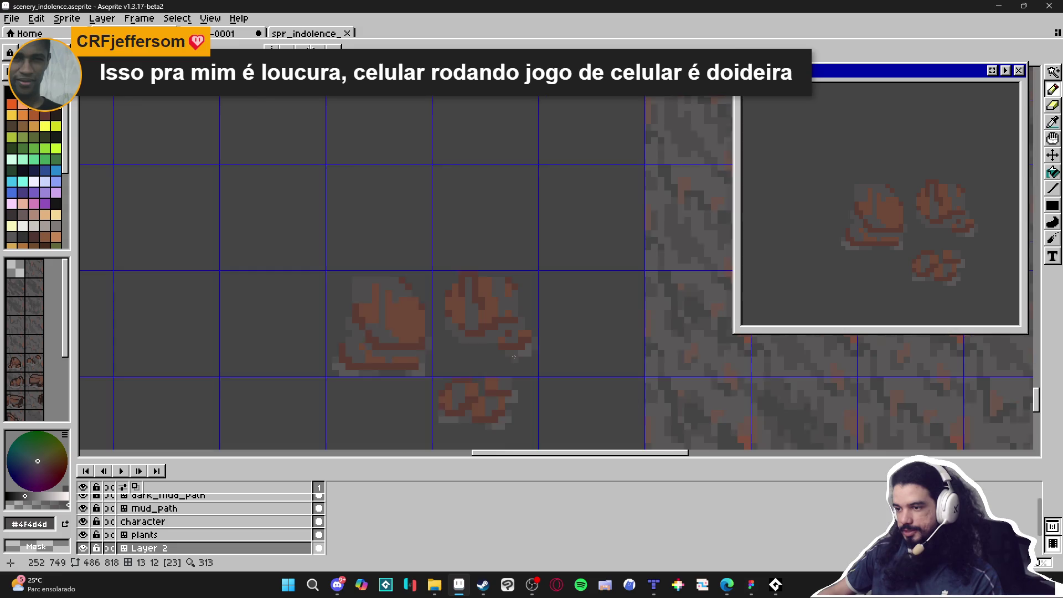
scroll(500, 363, "down", 1)
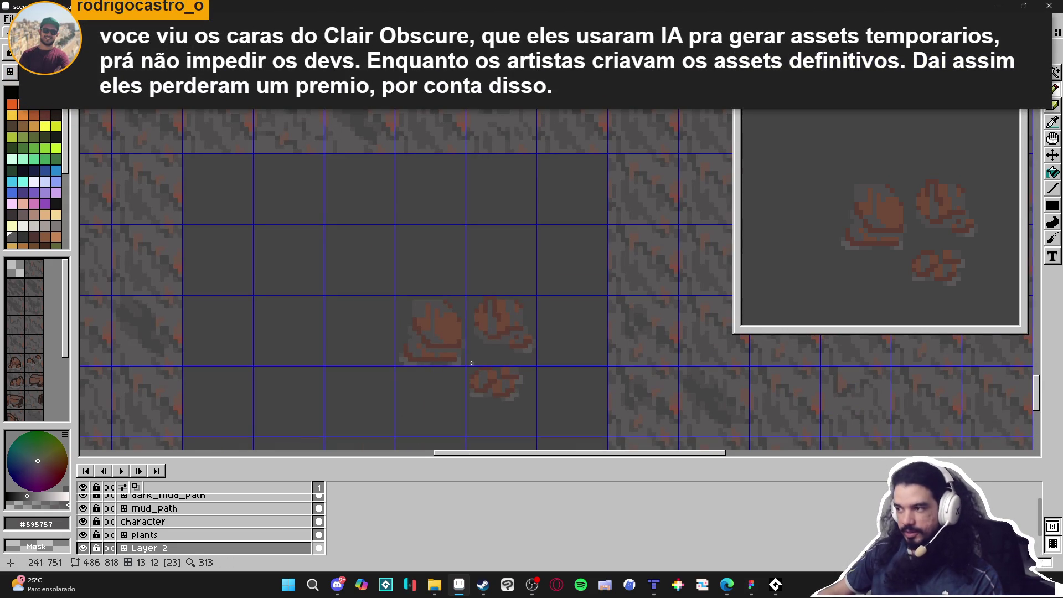
scroll(443, 361, "up", 2)
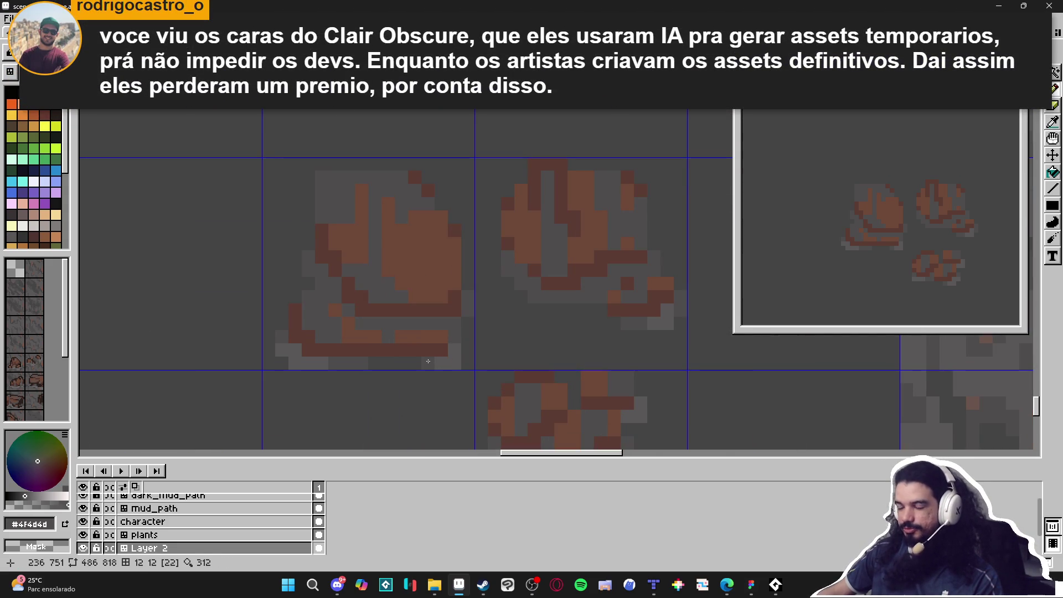
scroll(428, 360, "down", 2)
scroll(421, 362, "up", 1)
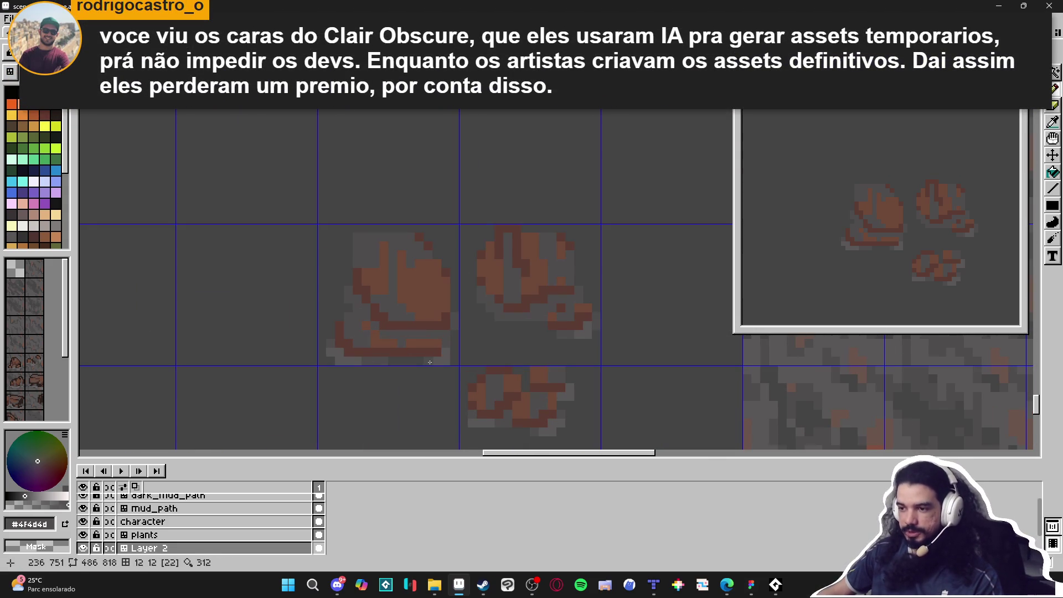
scroll(424, 359, "down", 1)
scroll(437, 352, "up", 1)
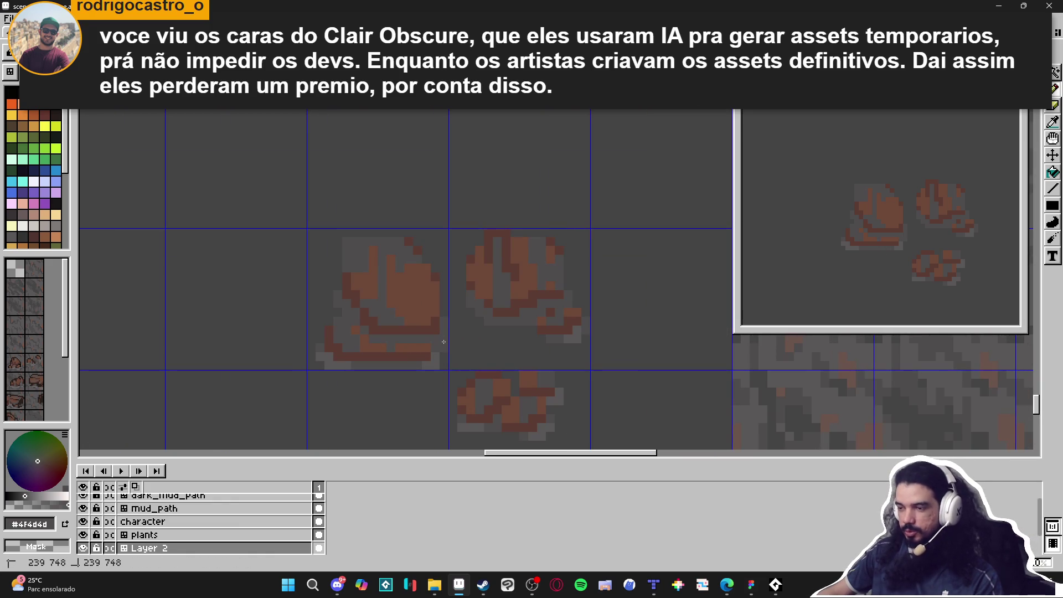
scroll(446, 343, "up", 1)
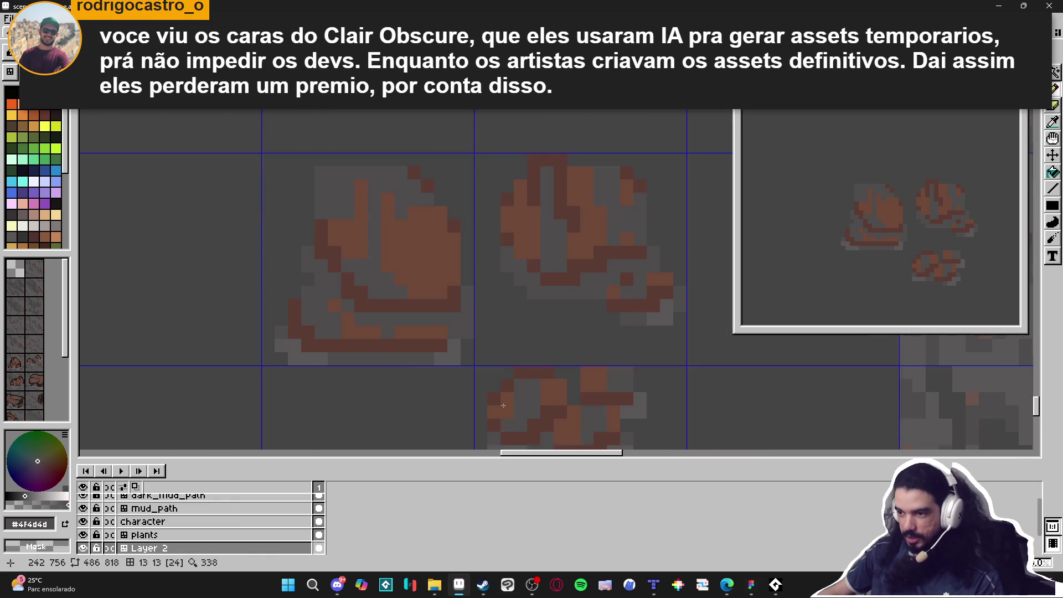
scroll(554, 348, "down", 2)
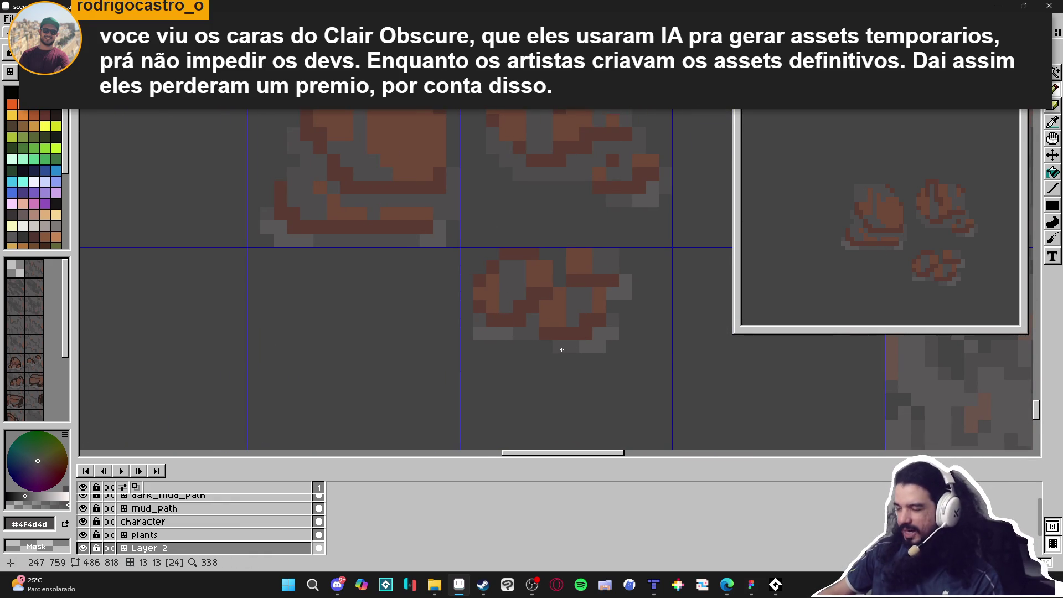
scroll(560, 349, "down", 2)
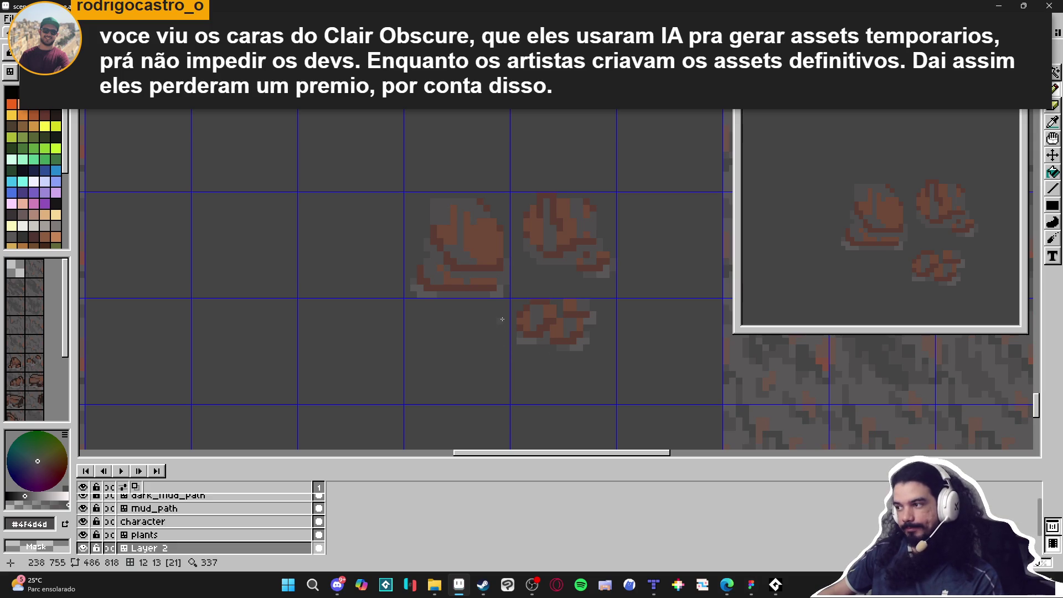
scroll(580, 264, "up", 2)
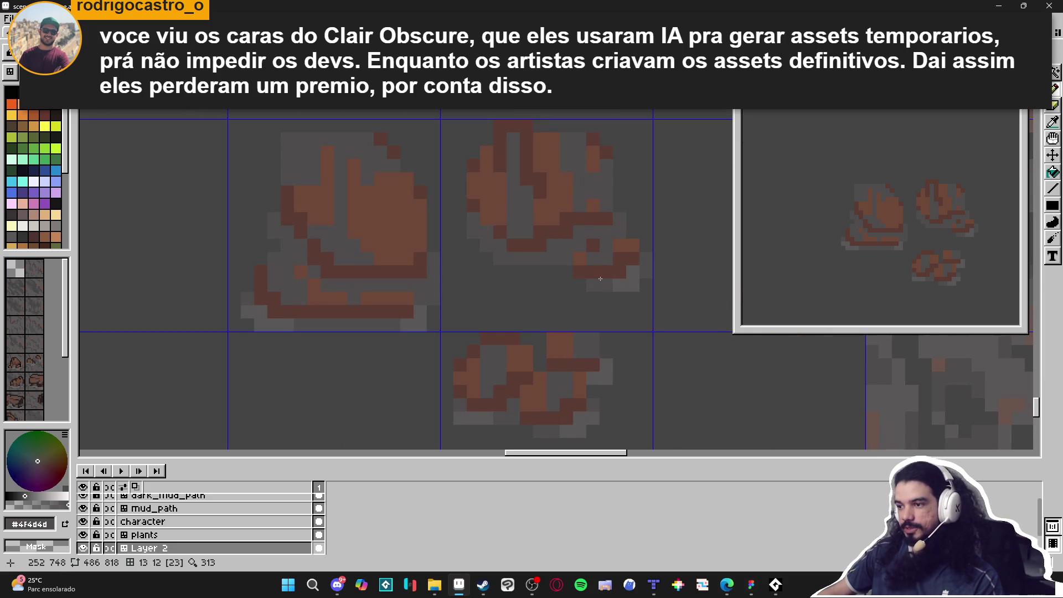
Step: Sample the rock's mid grey and paint grey pixels around the middle rock's edges and base
left_click(625, 285)
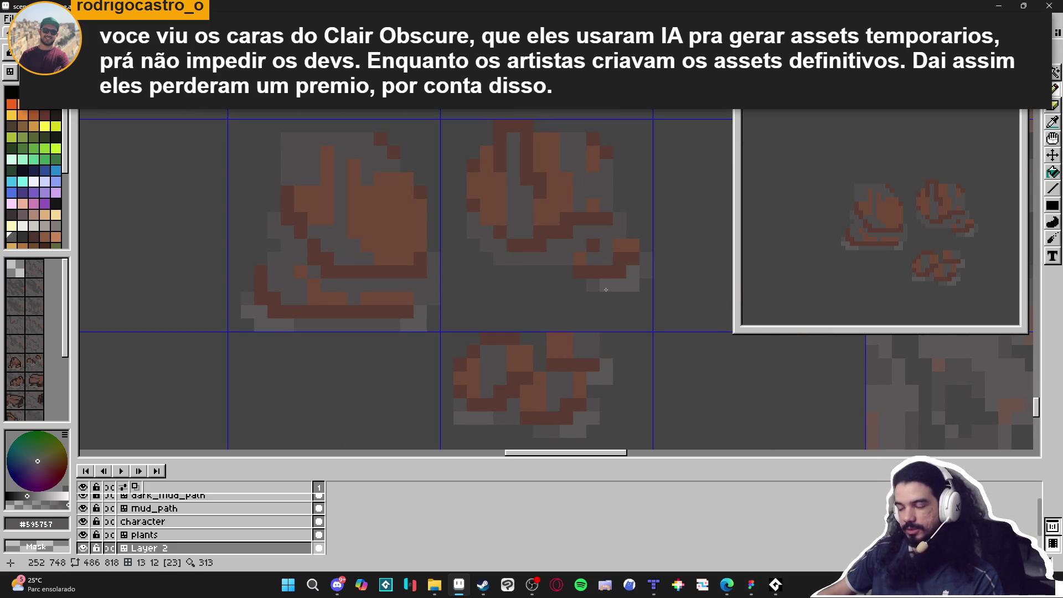
left_click(504, 267)
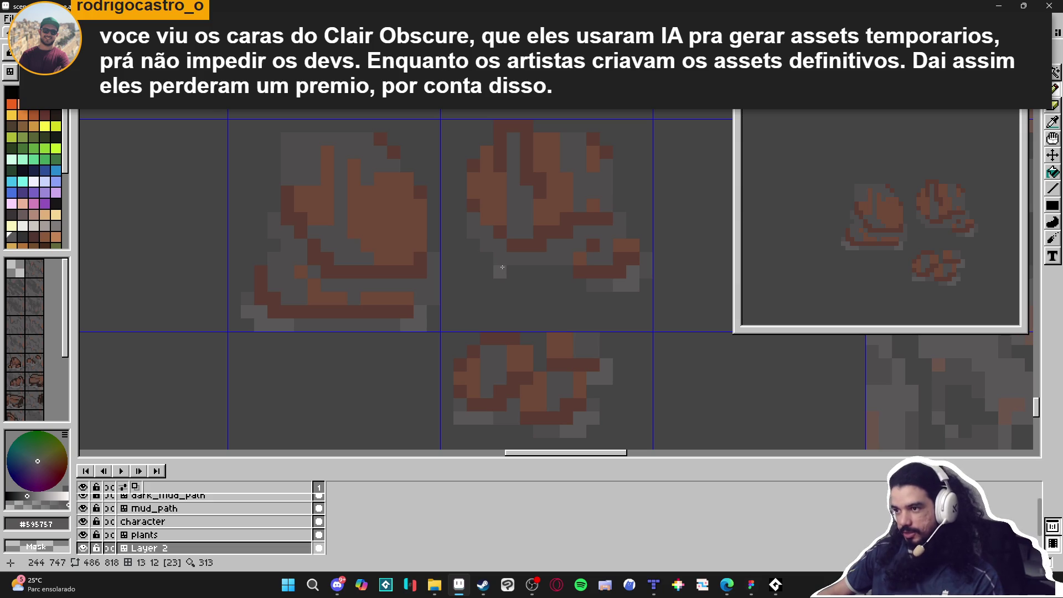
key("ctrl")
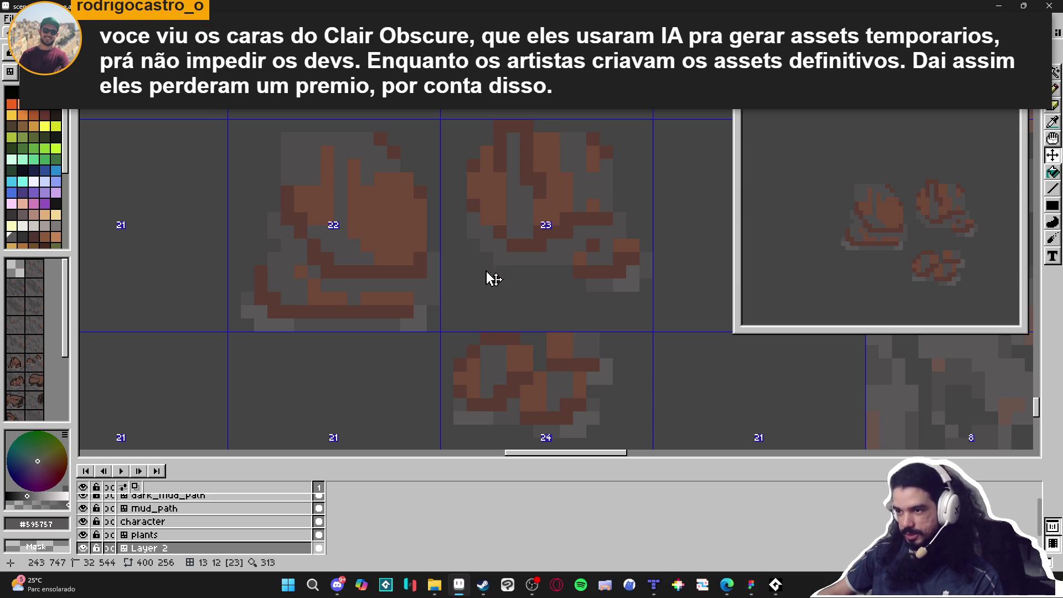
left_click(500, 272)
left_click_drag(473, 247, 458, 249)
left_click(460, 258)
left_click(460, 233)
left_click(512, 259)
left_click_drag(513, 273, 529, 264)
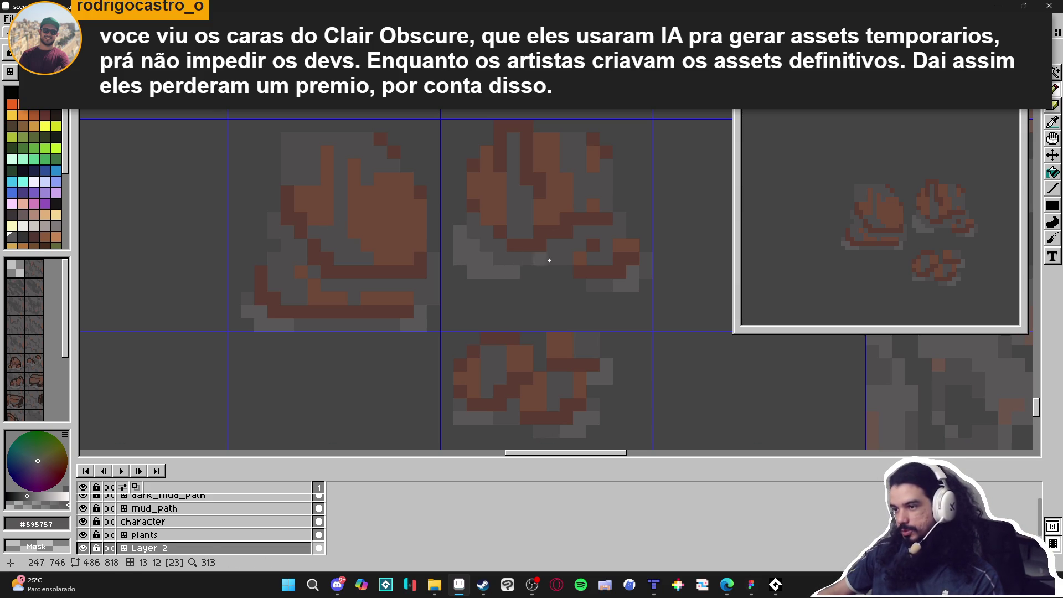
scroll(529, 265, "down", 3)
scroll(531, 266, "up", 2)
Step: Undo two pencil strokes, then paint lighter #595757 highlights on the right rock
left_click(540, 270, "alt")
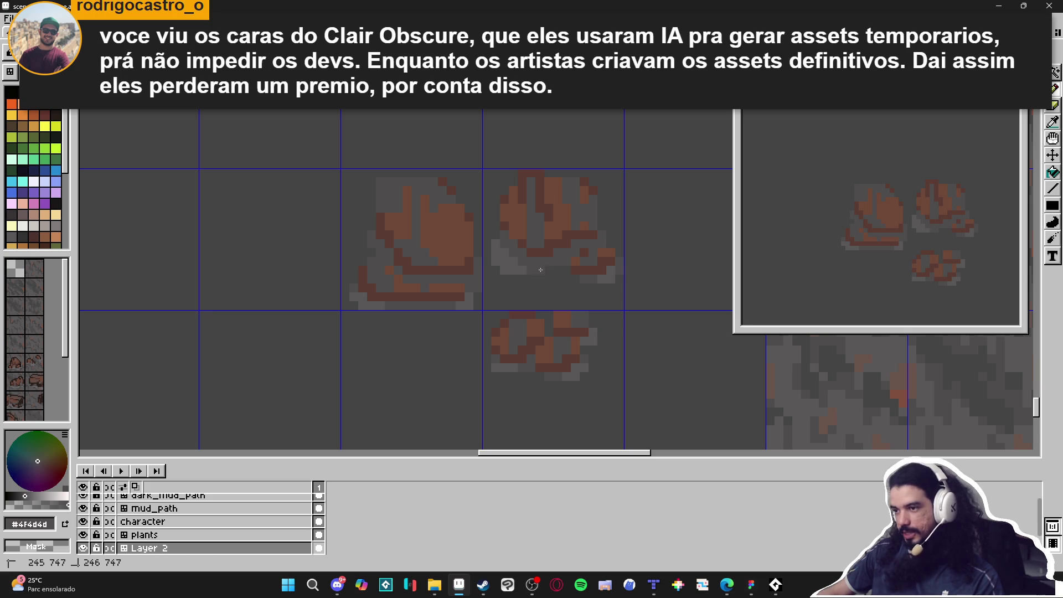
key("ctrl+z")
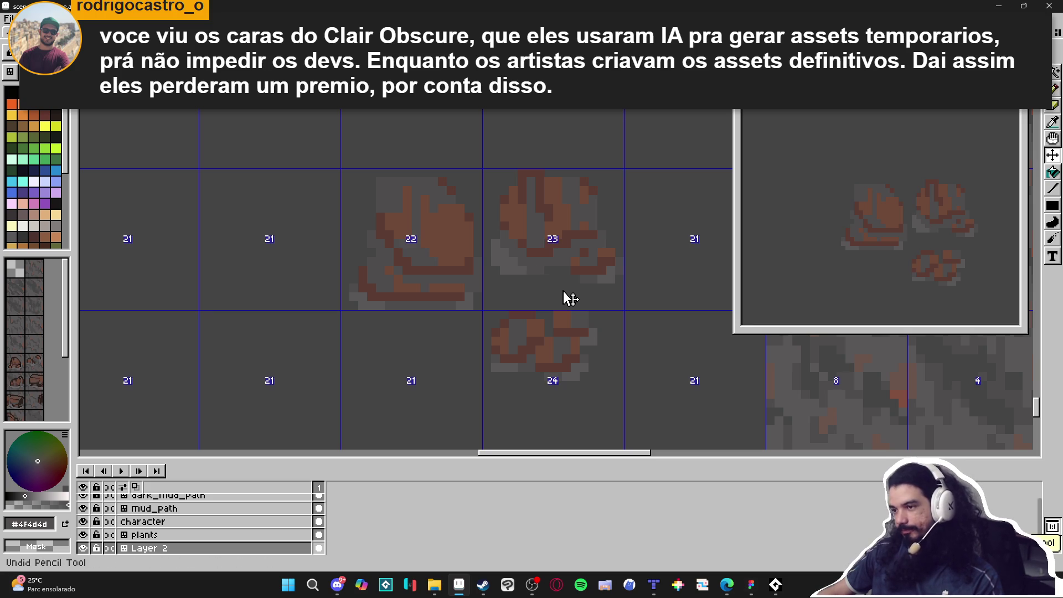
key("ctrl+z")
key("ctrl+z")
key("ctrl+z")
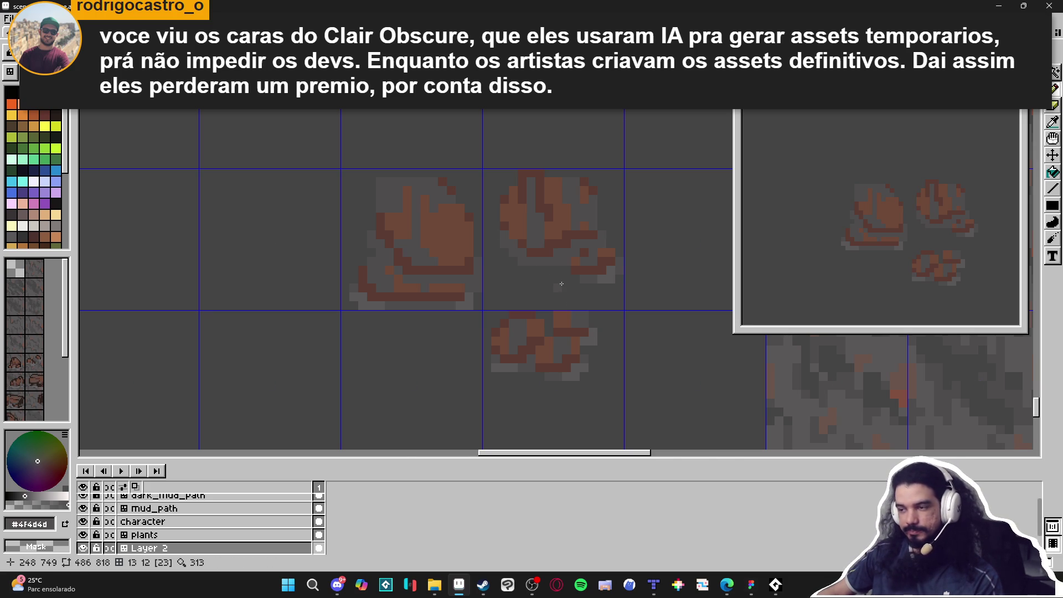
scroll(561, 284, "down", 3)
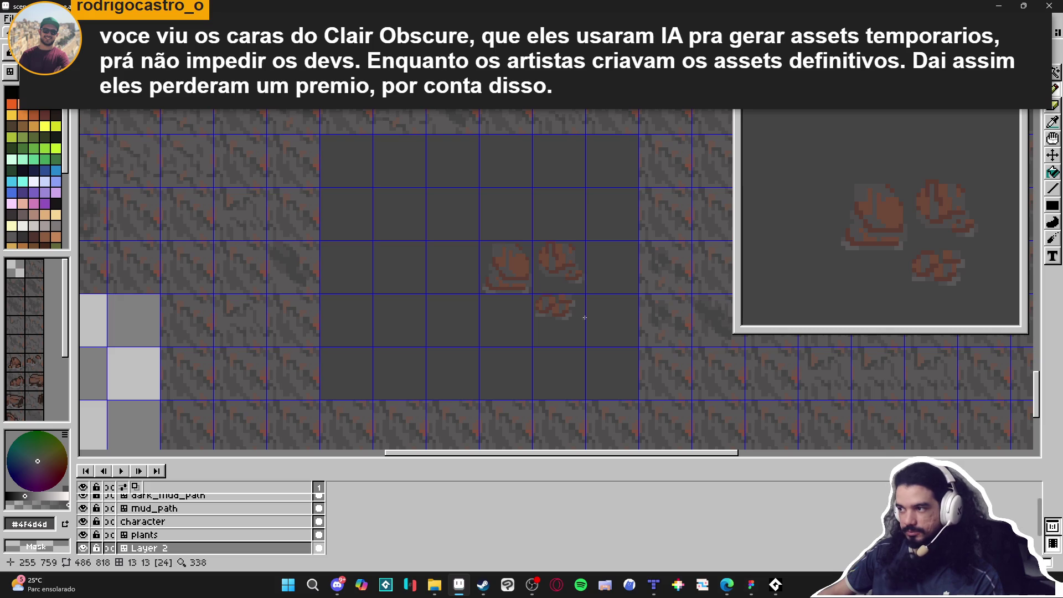
scroll(585, 317, "up", 5)
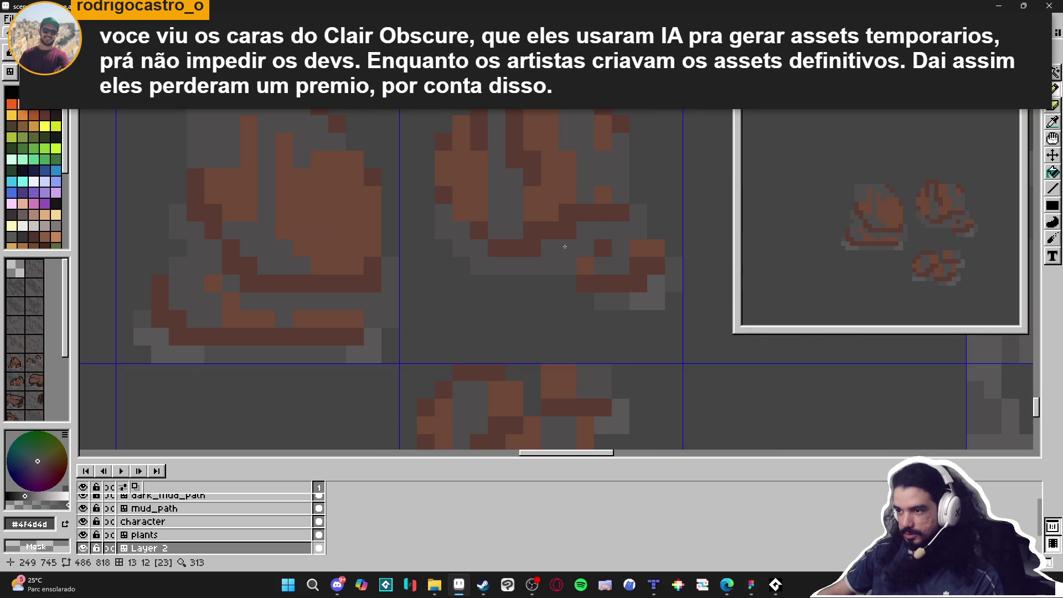
left_click(570, 254, "alt")
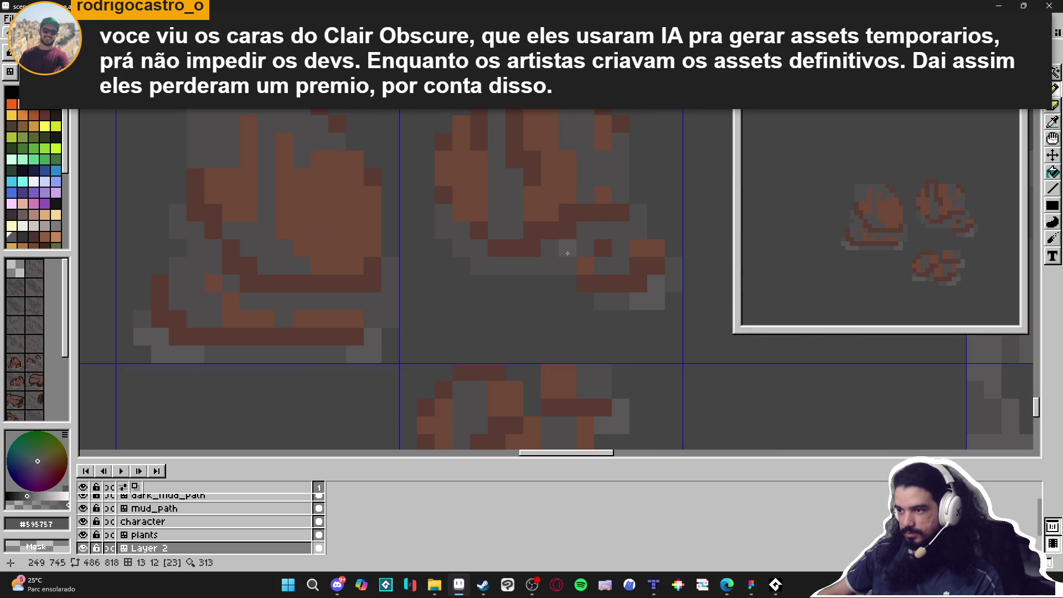
mouse_move(564, 269)
left_mouse_down()
mouse_move(553, 249)
mouse_move(585, 248)
mouse_move(528, 268)
left_mouse_up()
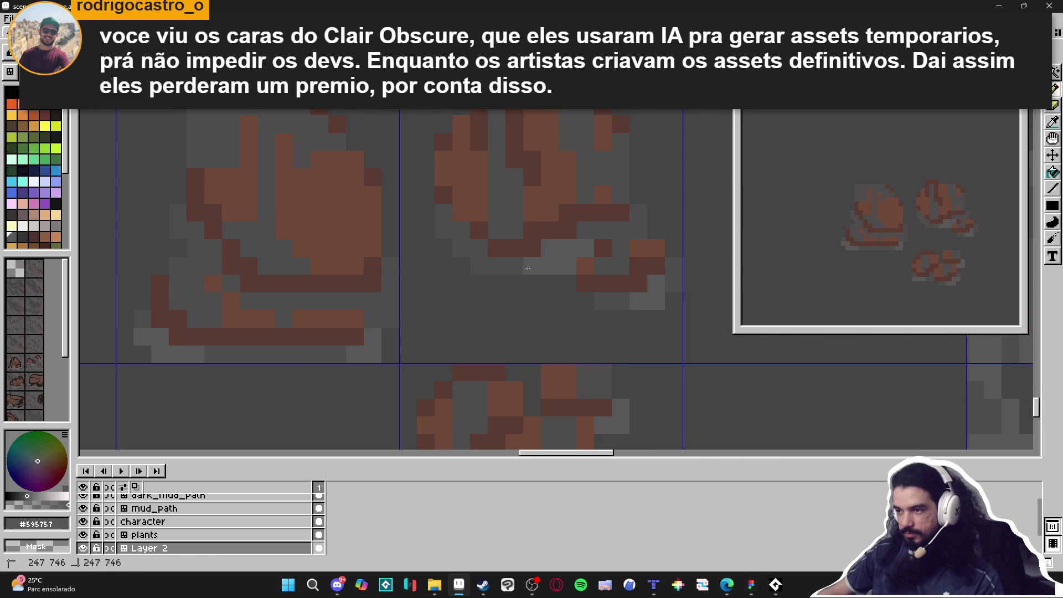
scroll(548, 277, "down", 3)
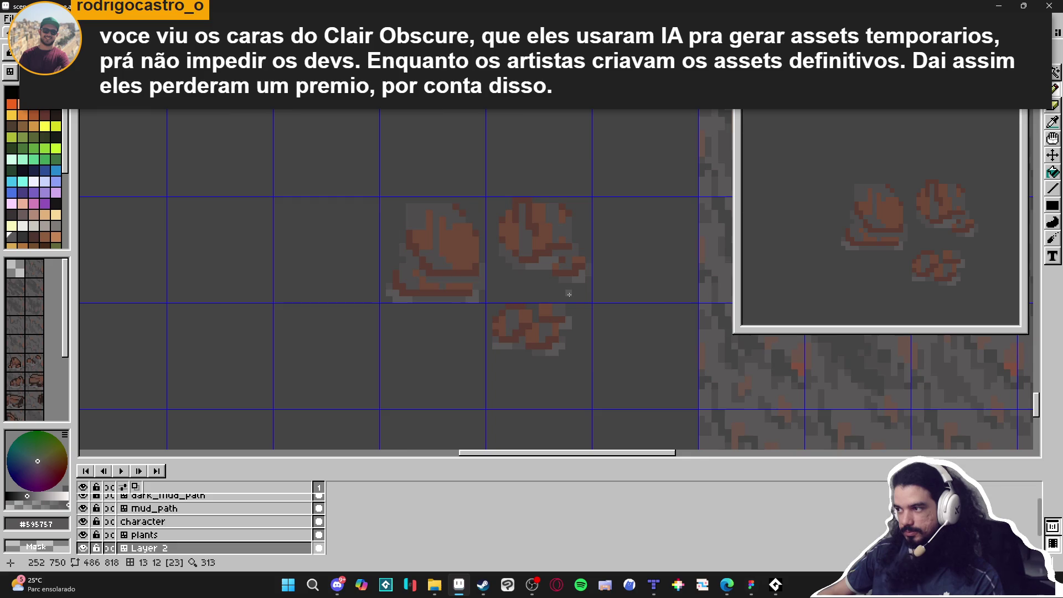
scroll(569, 294, "down", 3)
scroll(458, 295, "up", 5)
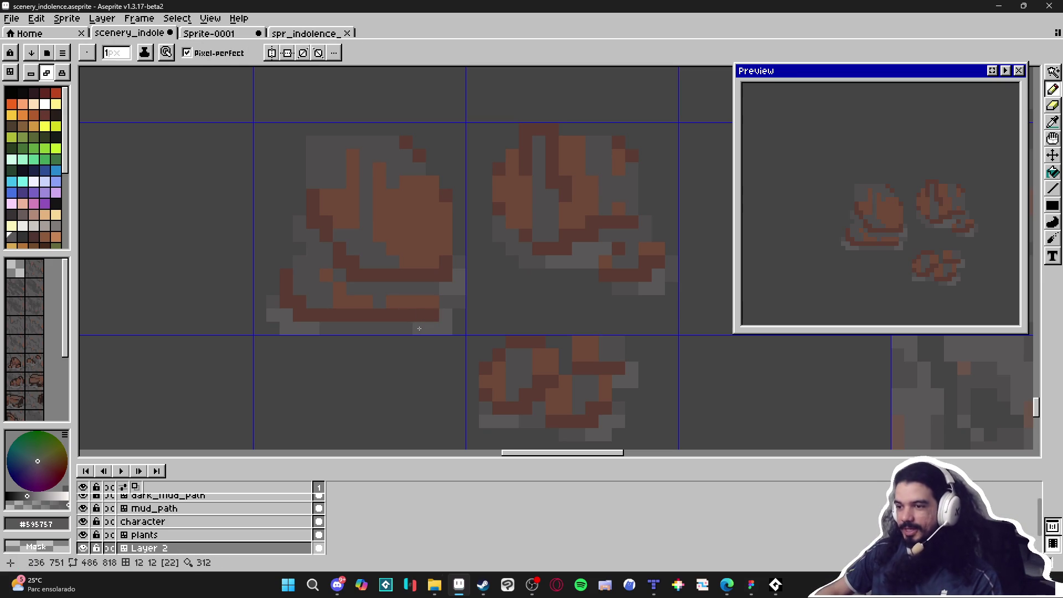
scroll(566, 397, "down", 4)
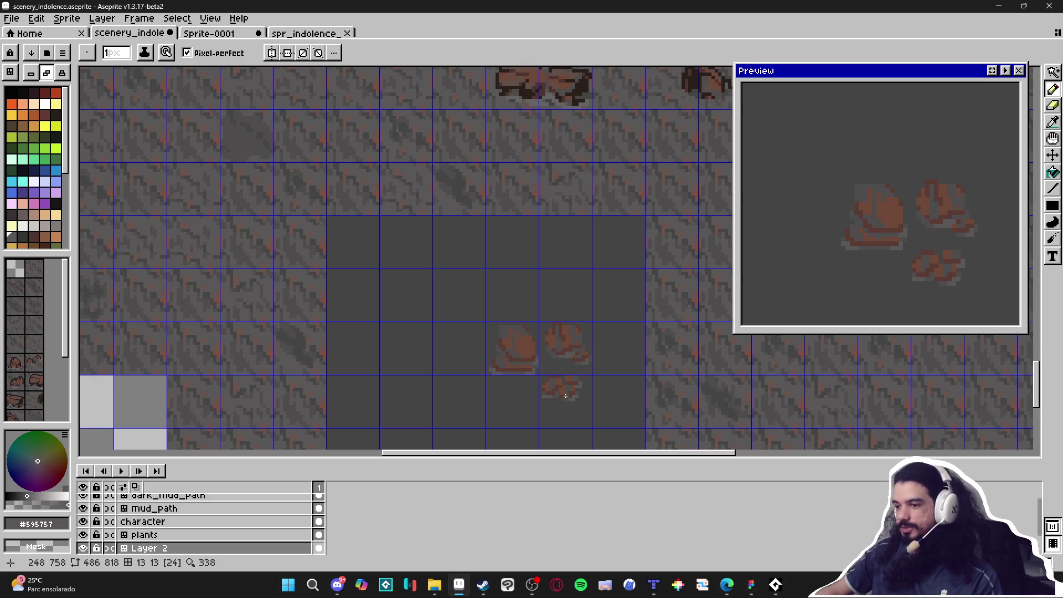
scroll(566, 396, "down", 3)
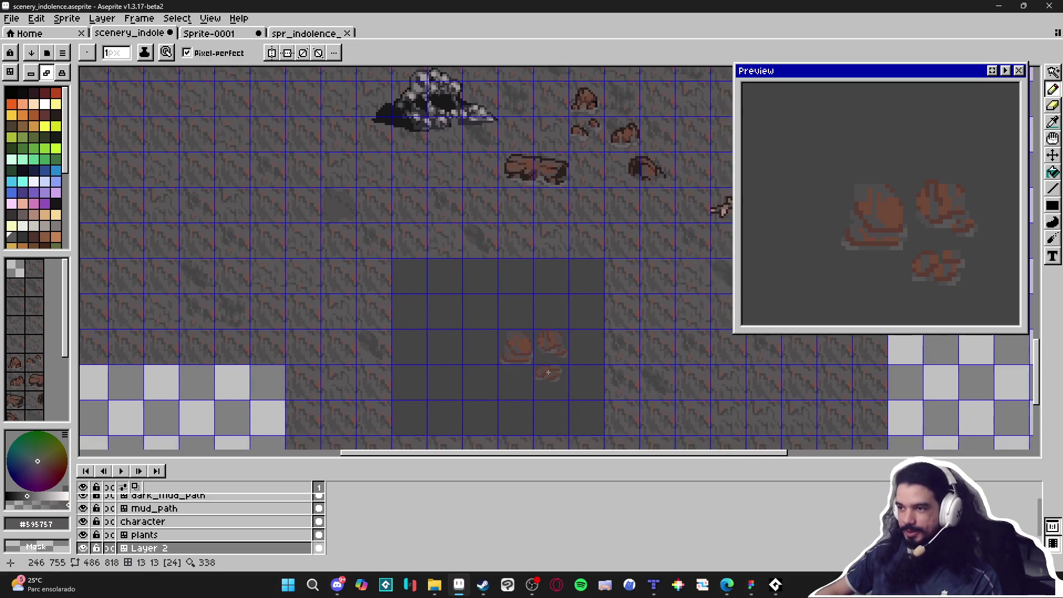
scroll(548, 372, "down", 1)
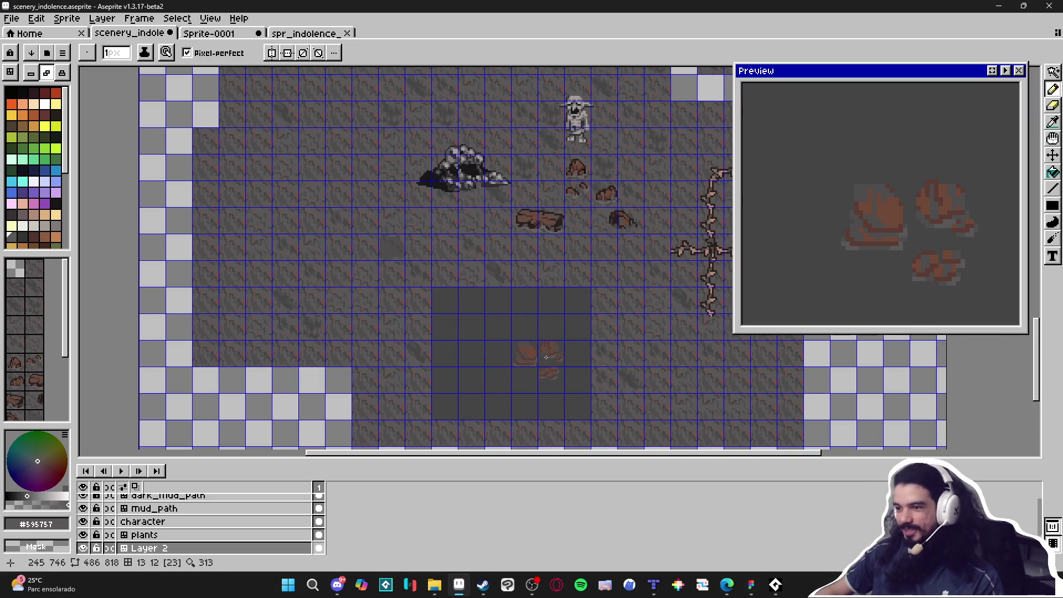
scroll(537, 359, "up", 2)
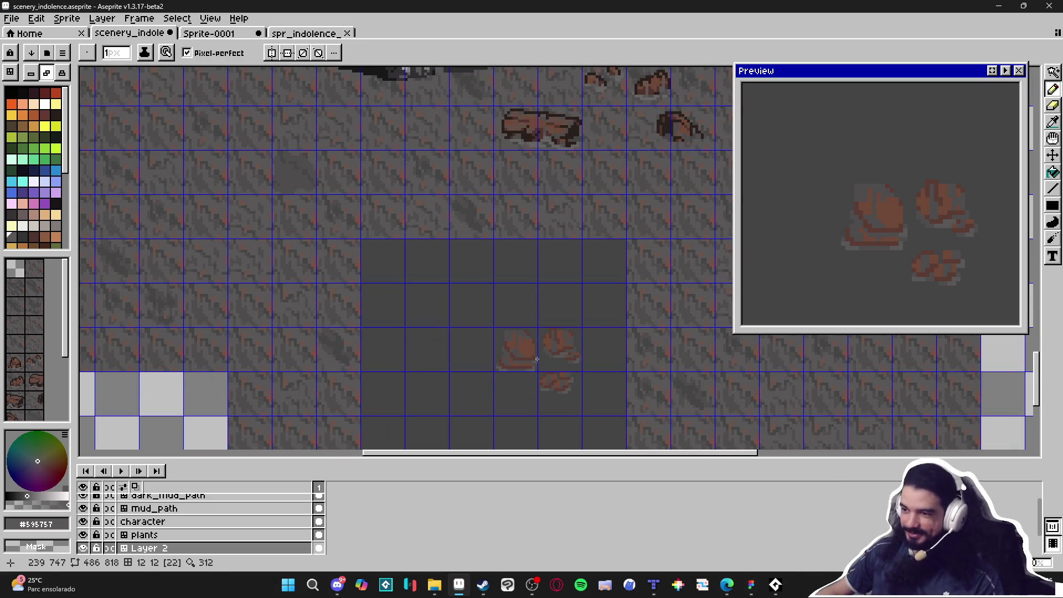
scroll(537, 358, "down", 1)
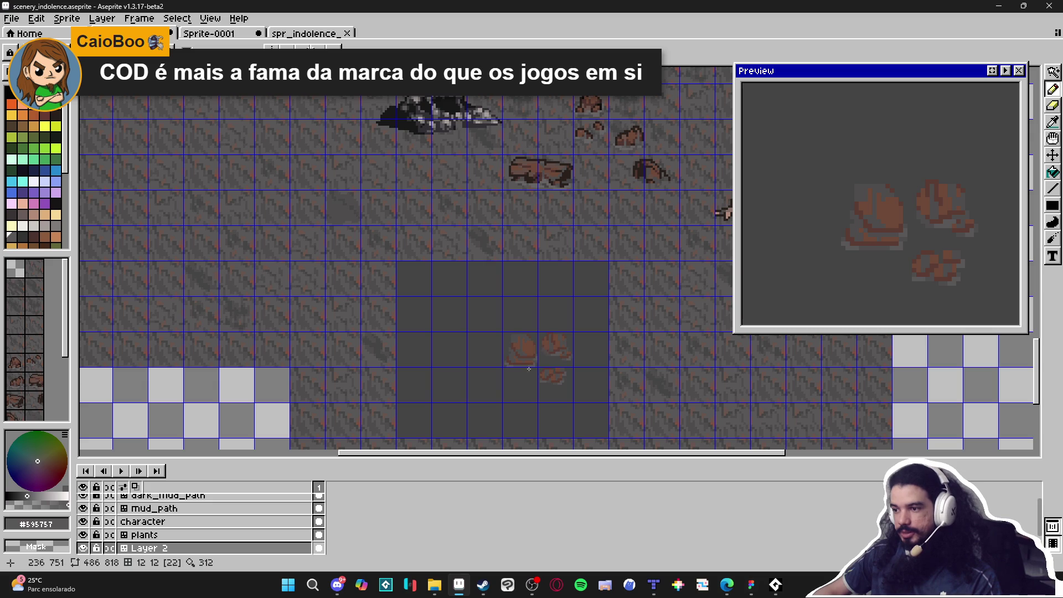
scroll(548, 371, "up", 2)
scroll(544, 372, "up", 3)
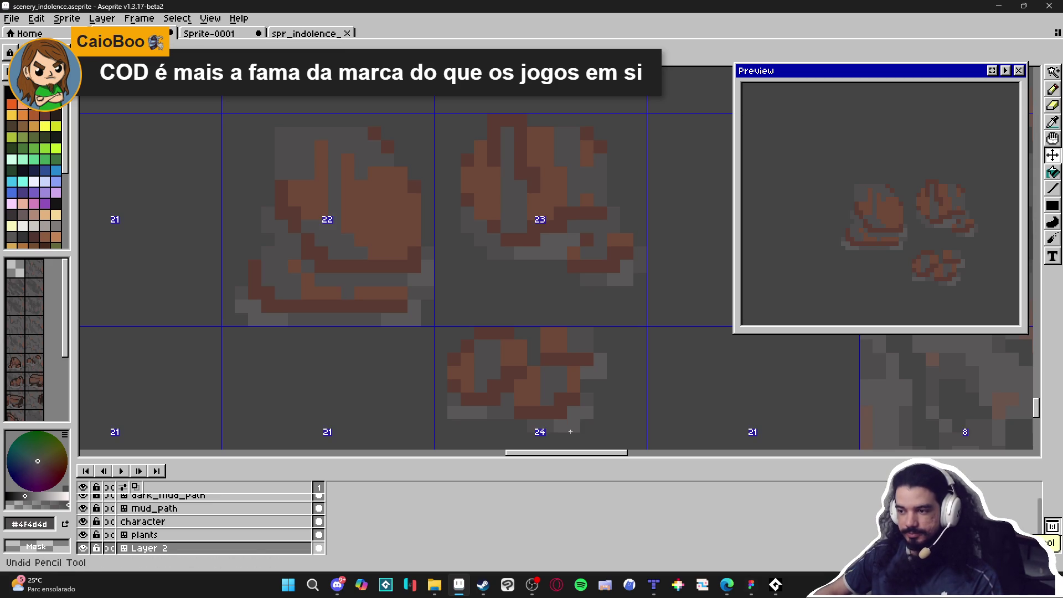
scroll(567, 430, "down", 2)
scroll(567, 430, "down", 1)
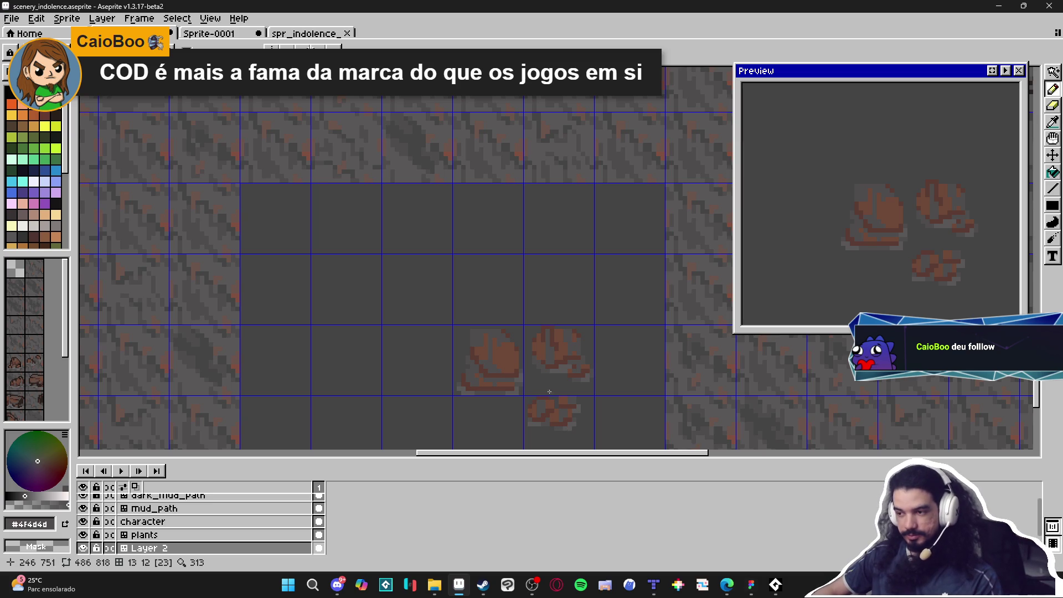
scroll(486, 319, "down", 1)
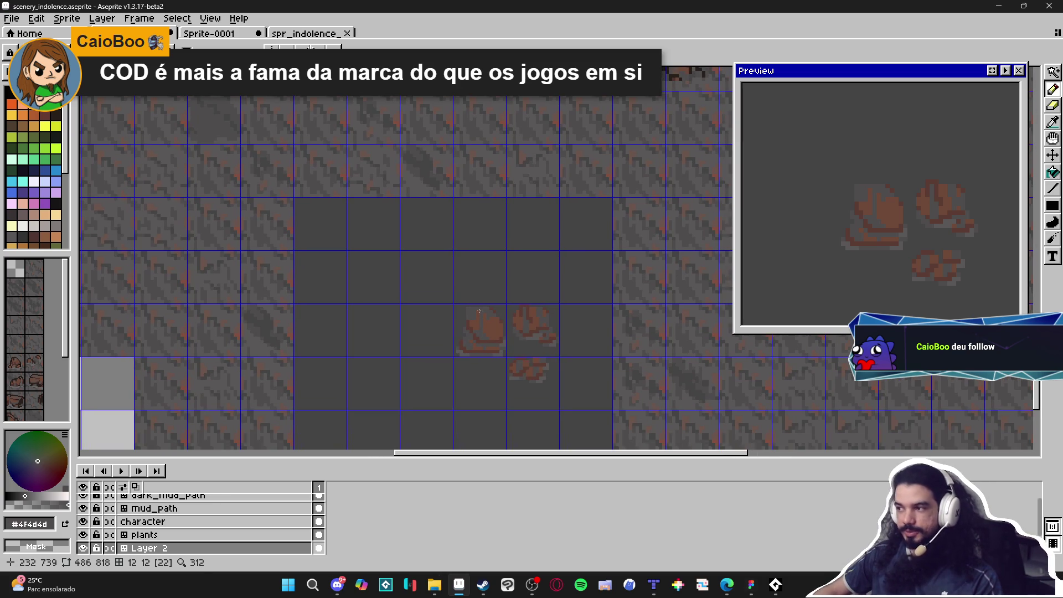
scroll(485, 321, "up", 3)
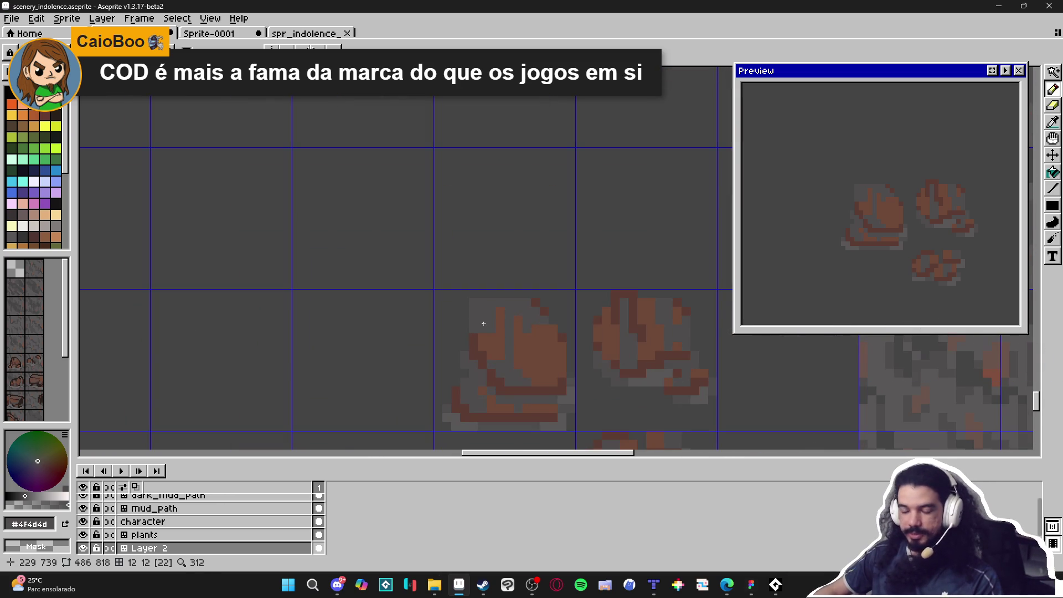
scroll(483, 323, "down", 3)
scroll(487, 311, "up", 3)
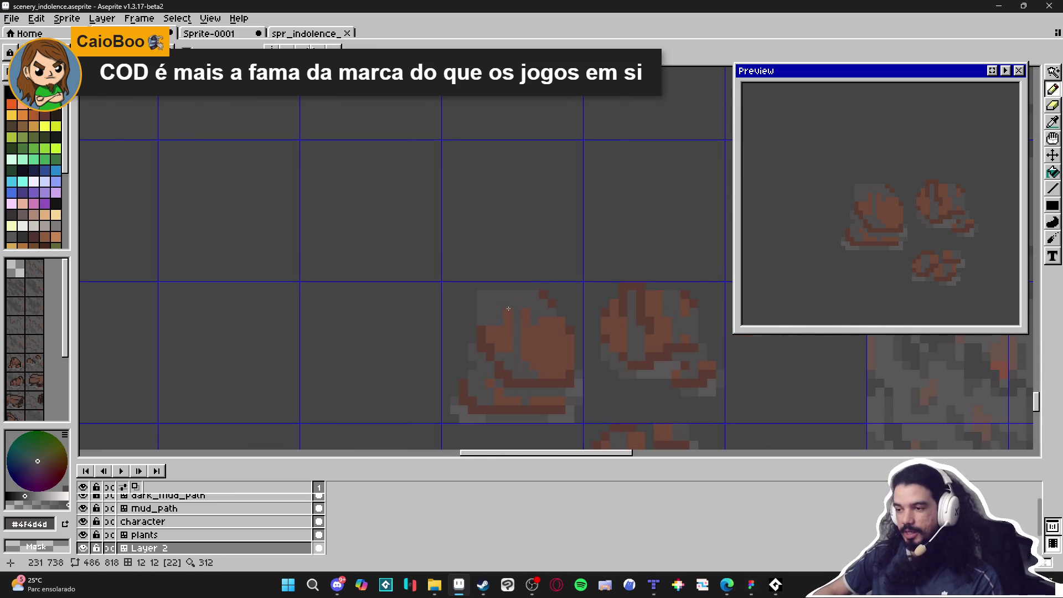
scroll(509, 309, "down", 2)
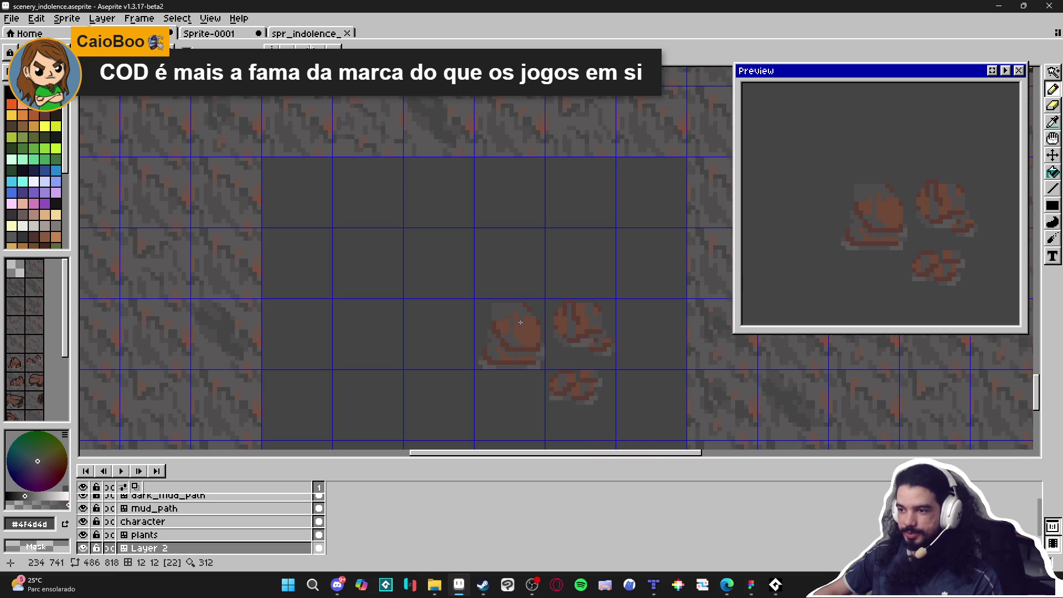
scroll(529, 314, "up", 2)
scroll(548, 366, "down", 1)
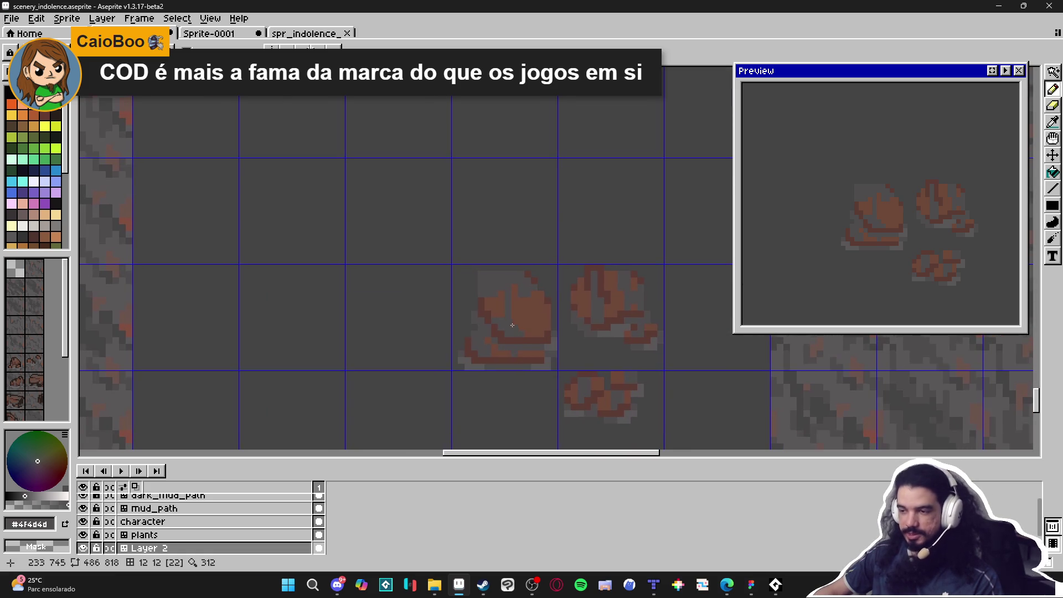
left_click(578, 401, "alt")
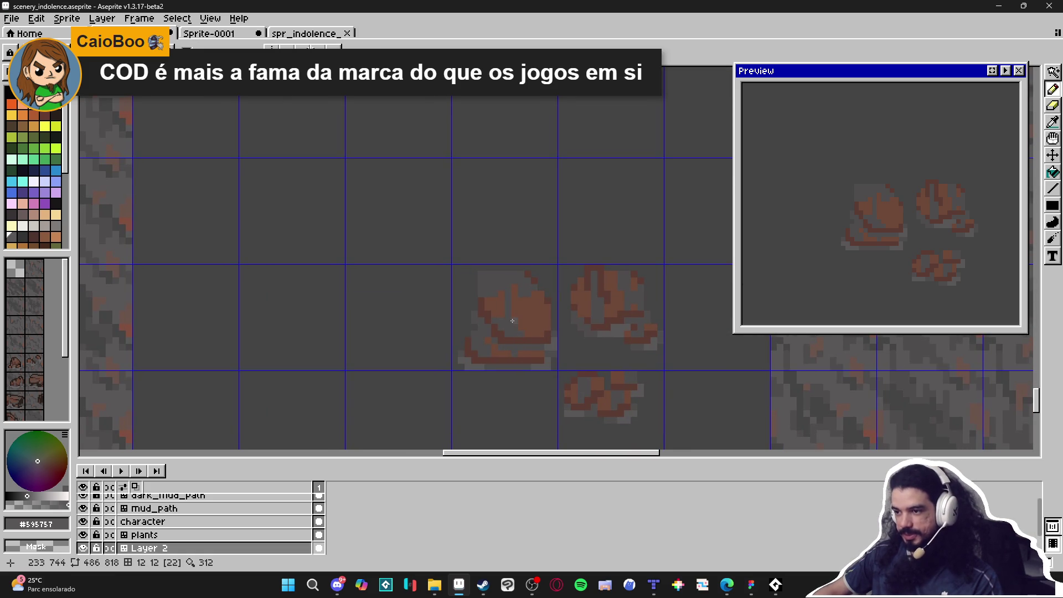
scroll(503, 291, "up", 2)
left_click(498, 273)
left_click(478, 274)
left_click(504, 293)
left_click(492, 293)
left_click(504, 306)
left_click(517, 278)
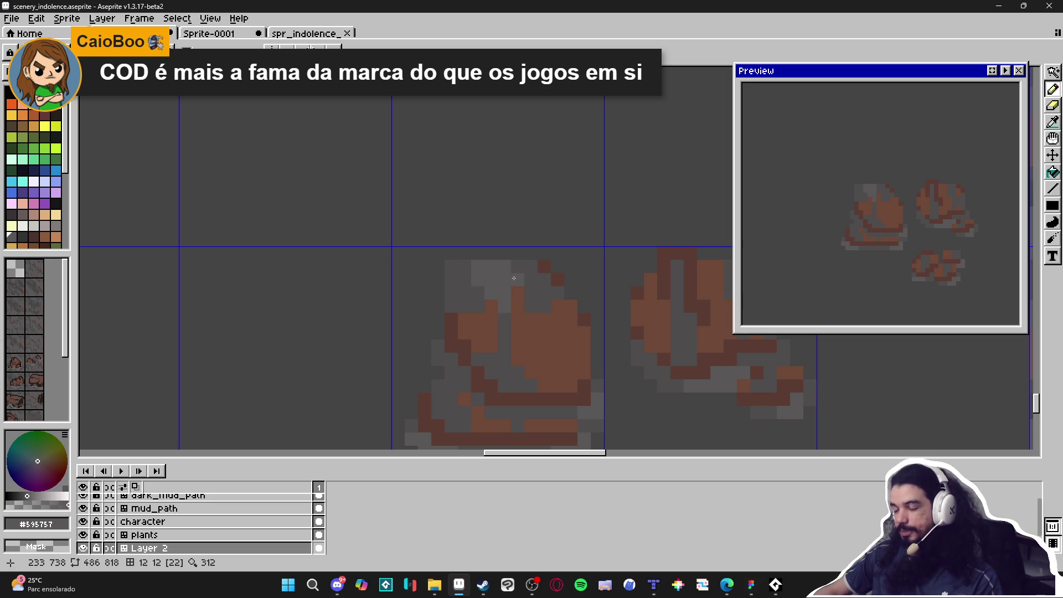
left_click(517, 293)
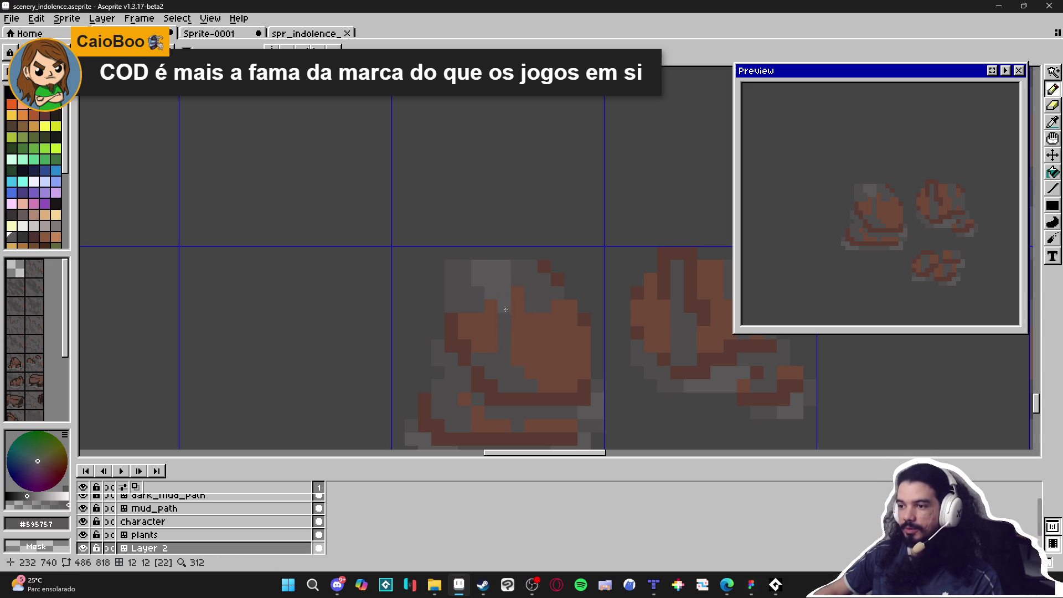
key("ctrl")
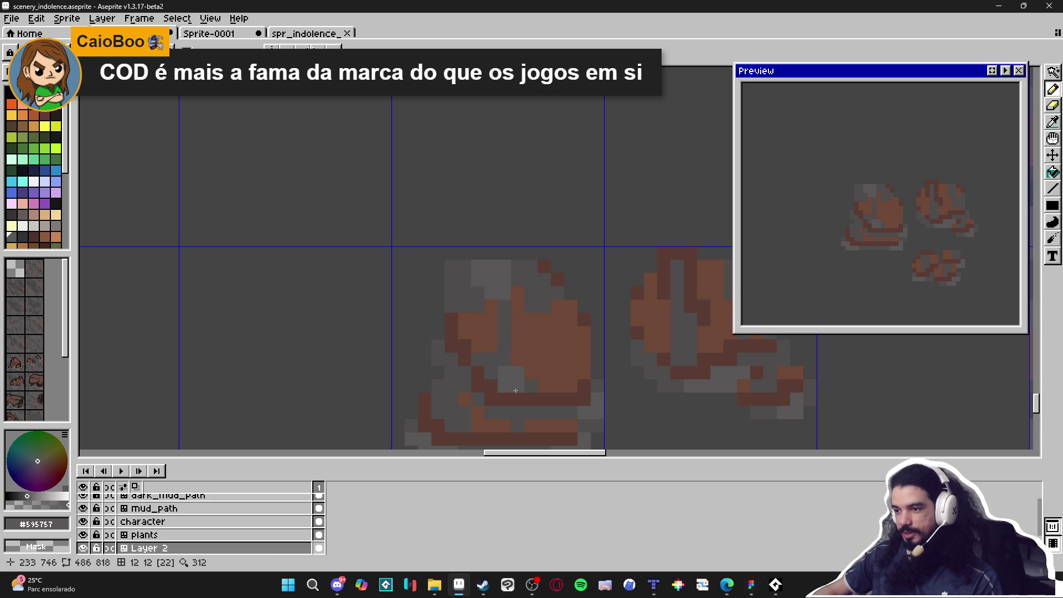
scroll(512, 390, "down", 2)
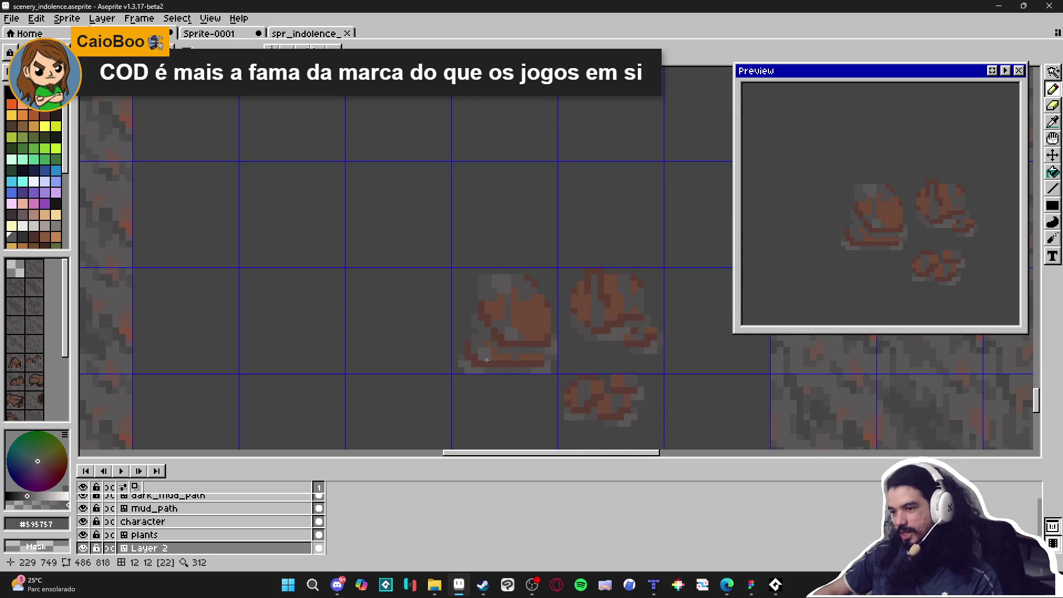
scroll(486, 347, "up", 2)
scroll(486, 349, "down", 3)
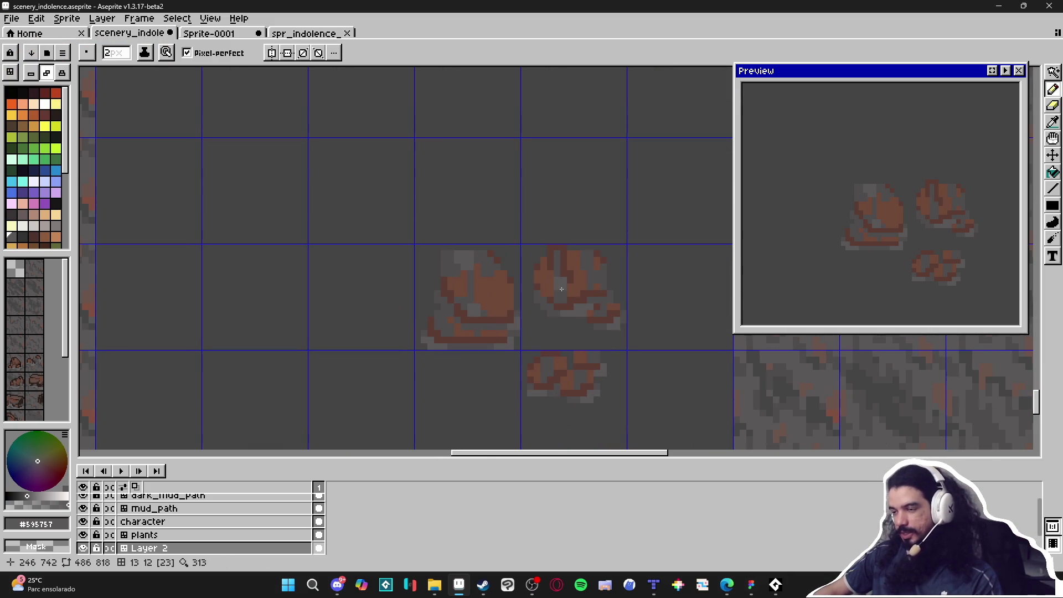
Step: Shrink the Aseprite pencil brush to 1 px and undo the last pencil stroke on the rocks
scroll(562, 287, "down", 1, "ctrl")
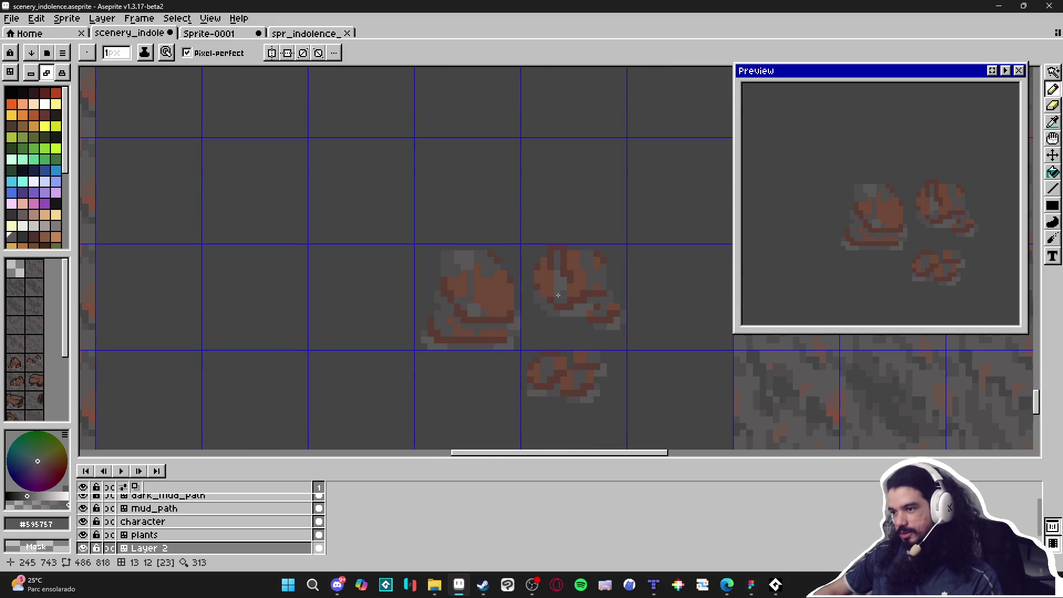
scroll(561, 310, "down", 2)
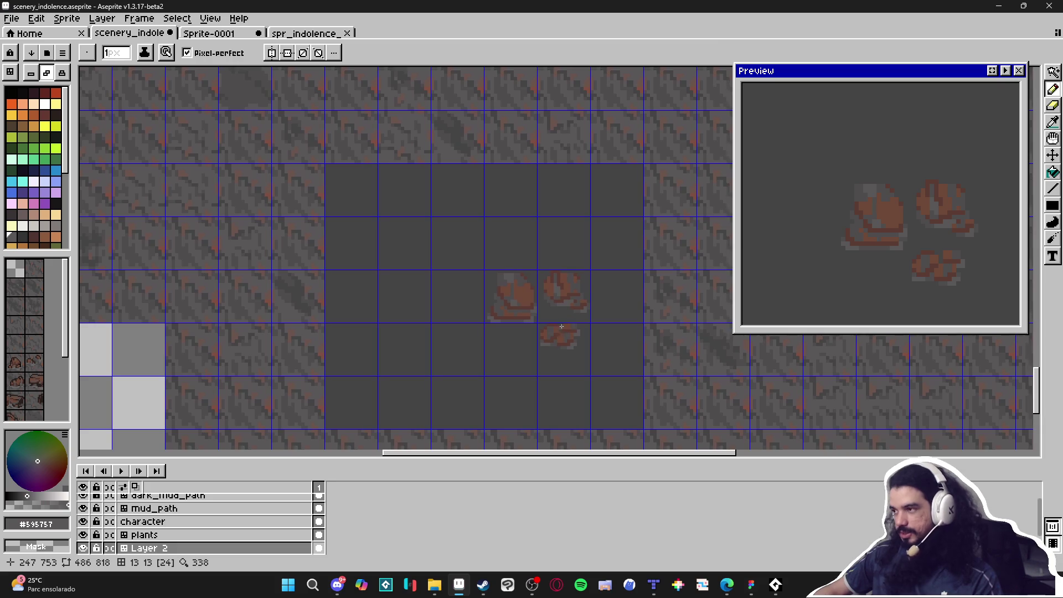
scroll(559, 323, "up", 6)
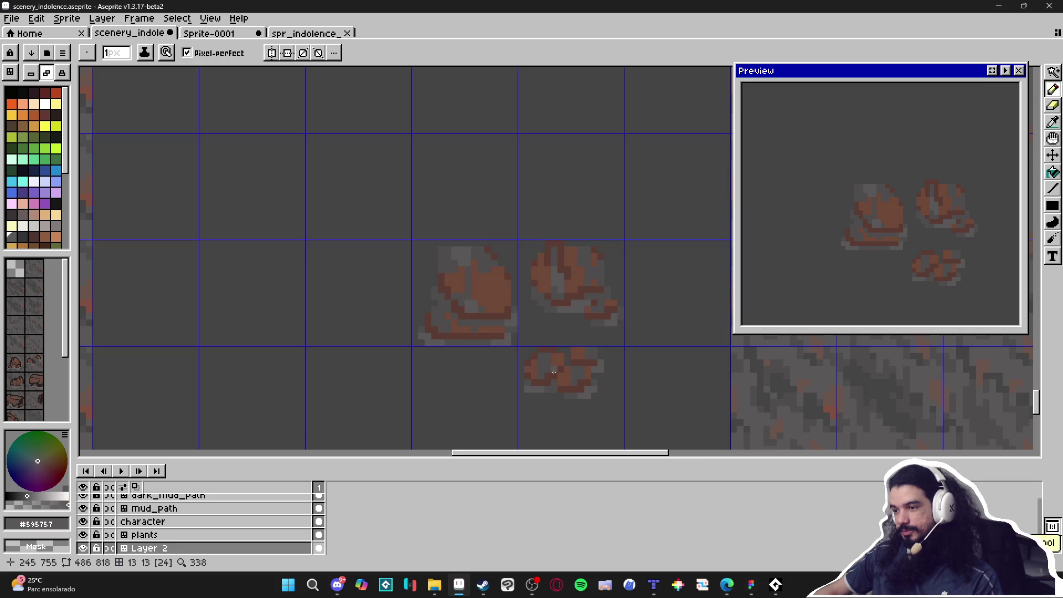
scroll(544, 375, "down", 3)
scroll(544, 375, "down", 4)
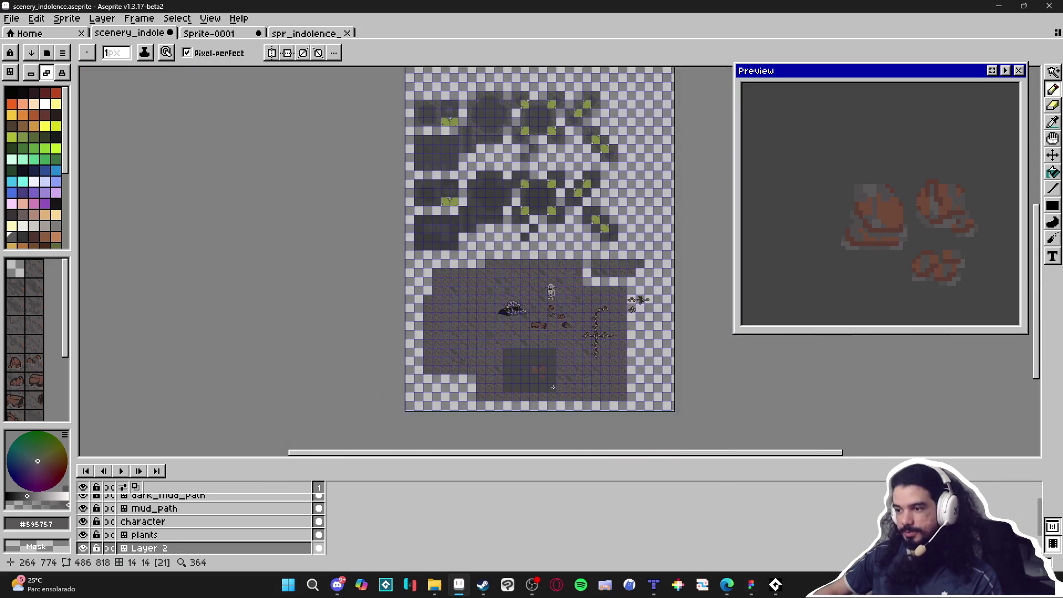
scroll(554, 382, "up", 2)
scroll(534, 385, "up", 1)
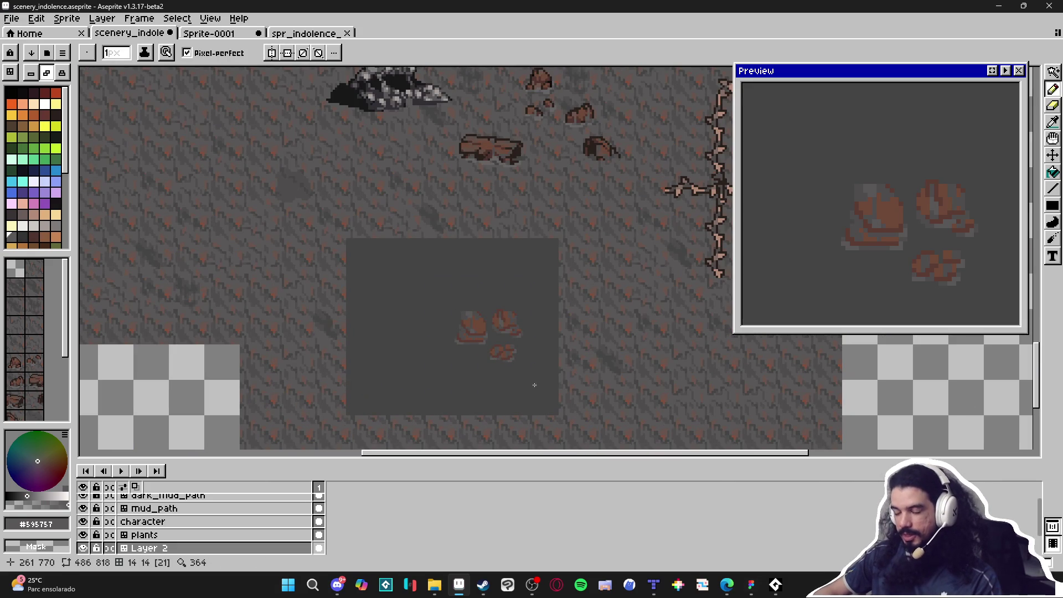
key("ctrl+z")
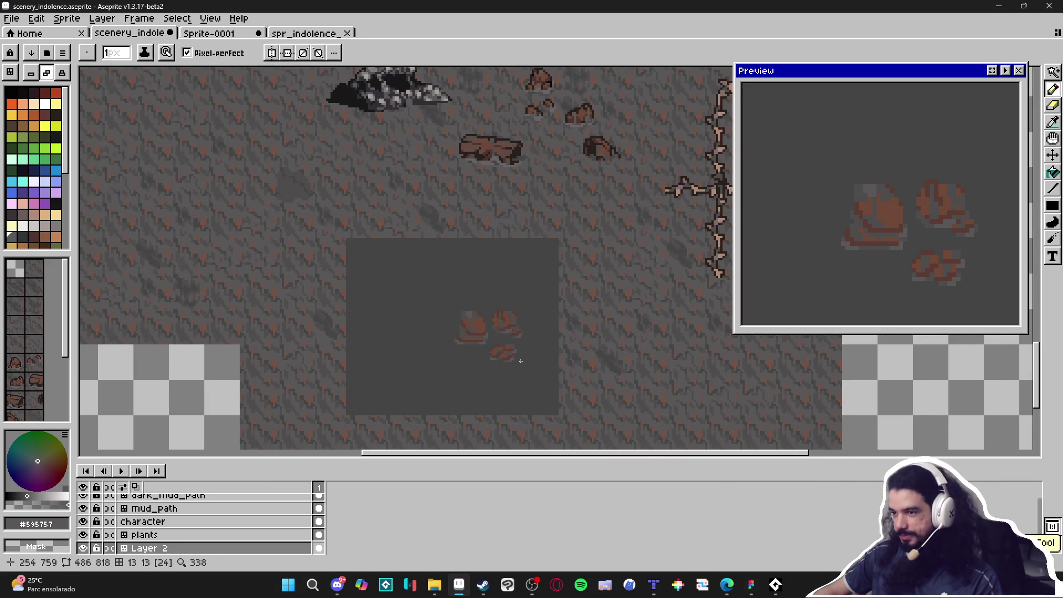
scroll(529, 372, "up", 1)
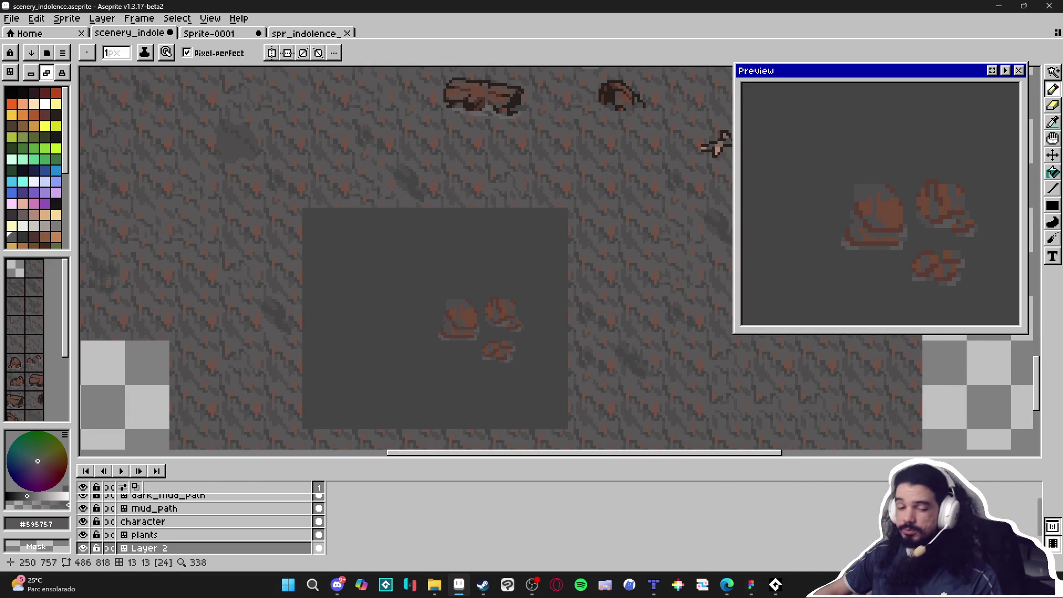
scroll(505, 345, "up", 2)
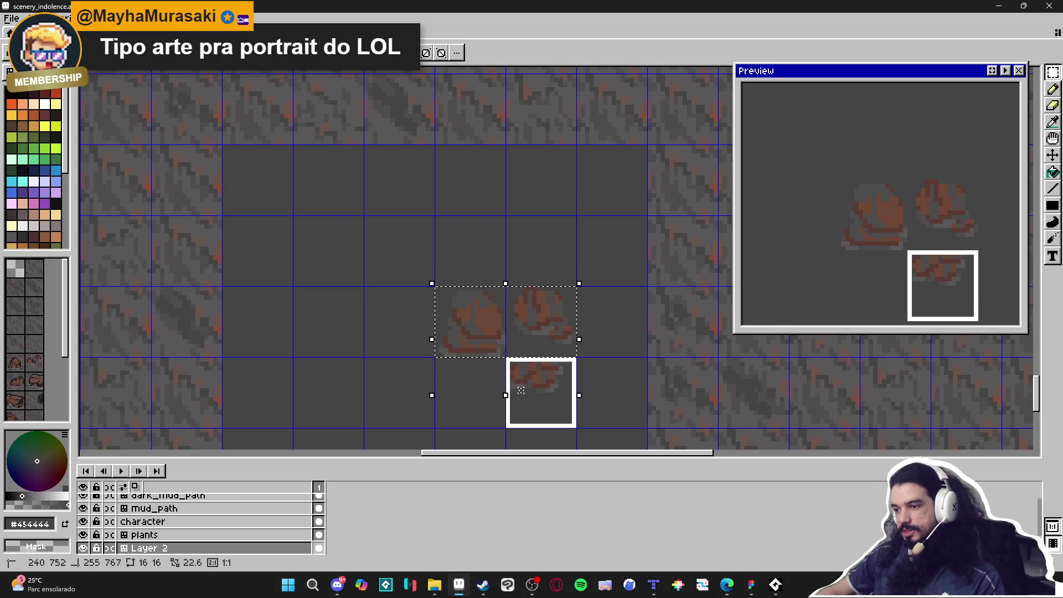
Step: Copy the selected shaded rock tiles and switch to the spr_indolence_tileset sprite
left_click(550, 382)
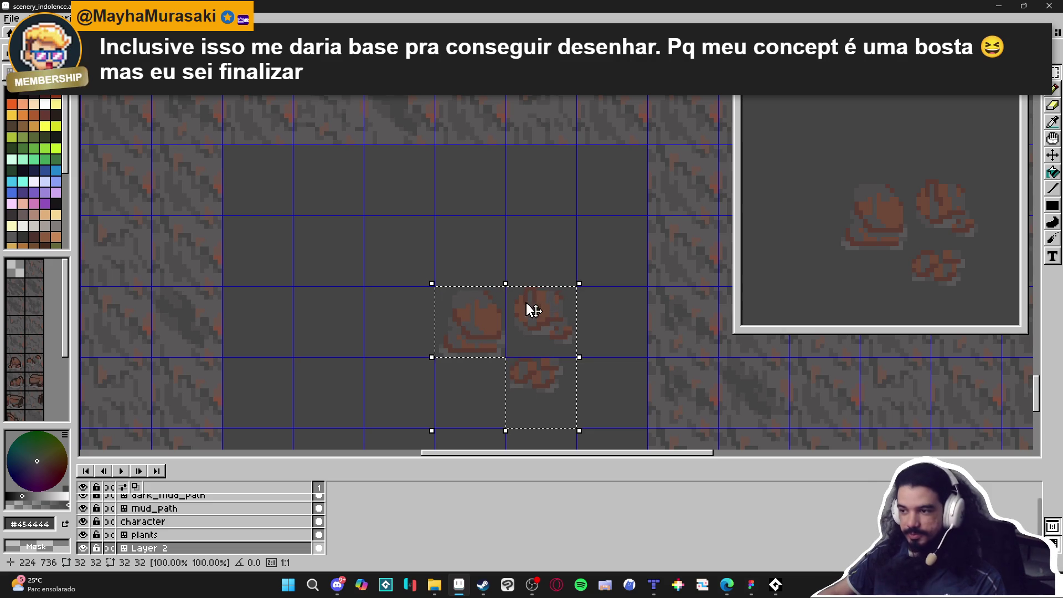
key("ctrl+Tab")
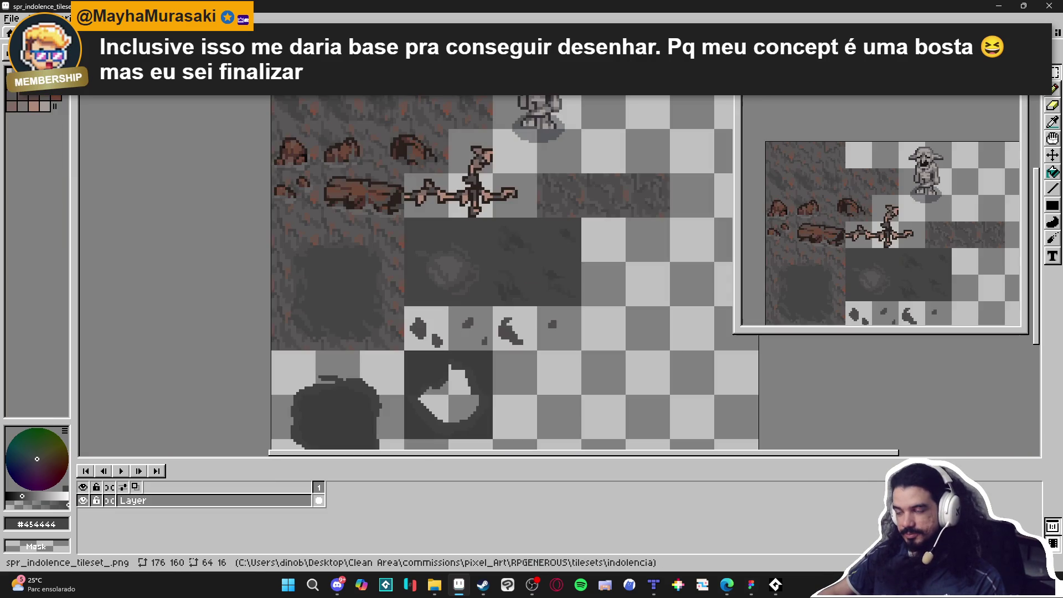
Step: Paste the three shaded rock tiles into the tileset, right beside the dark ground tile
scroll(585, 286, "up", 1)
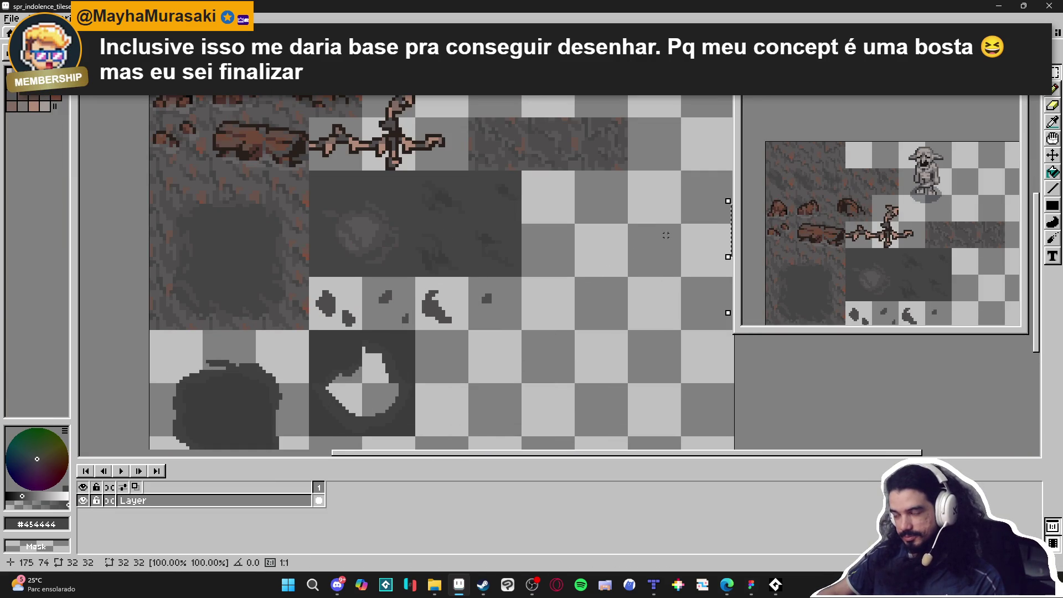
scroll(667, 236, "down", 1)
key("ctrl+v")
mouse_move(648, 230)
left_mouse_down()
mouse_move(590, 236)
mouse_move(547, 171)
left_mouse_up()
Step: Check the pasted rocks against the tile grid, then bring the AudioTitan player forward
scroll(590, 235, "up", 2)
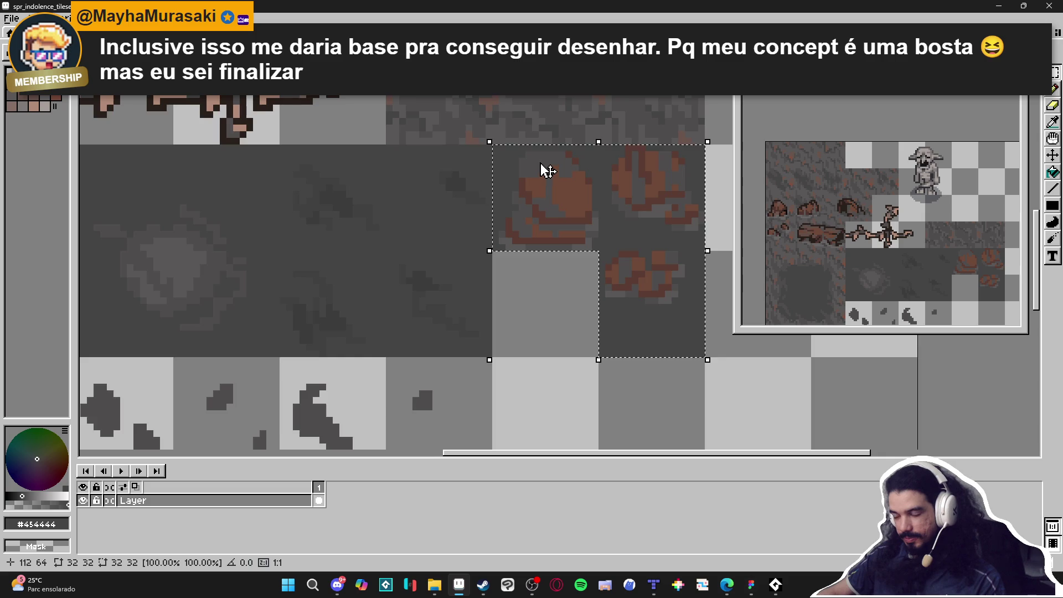
scroll(574, 219, "down", 2)
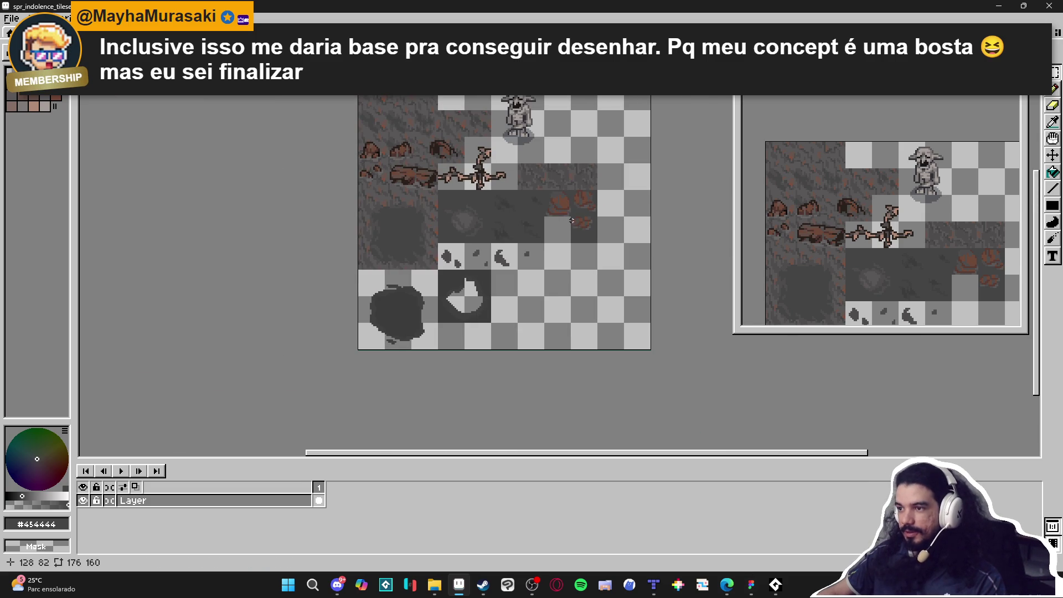
key("ctrl+apostrophe")
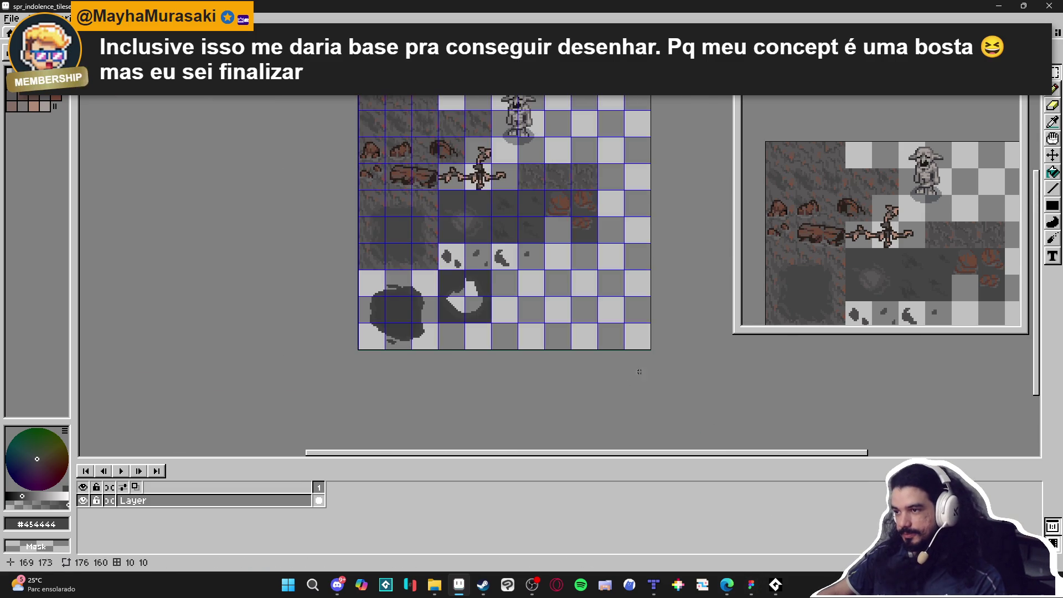
key("ctrl+apostrophe")
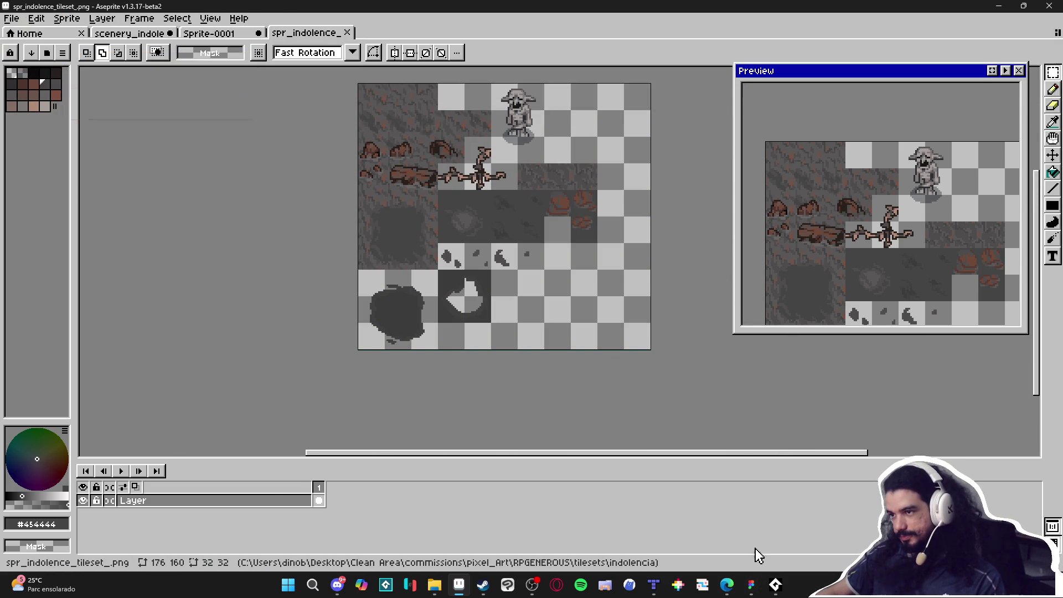
left_click(772, 587)
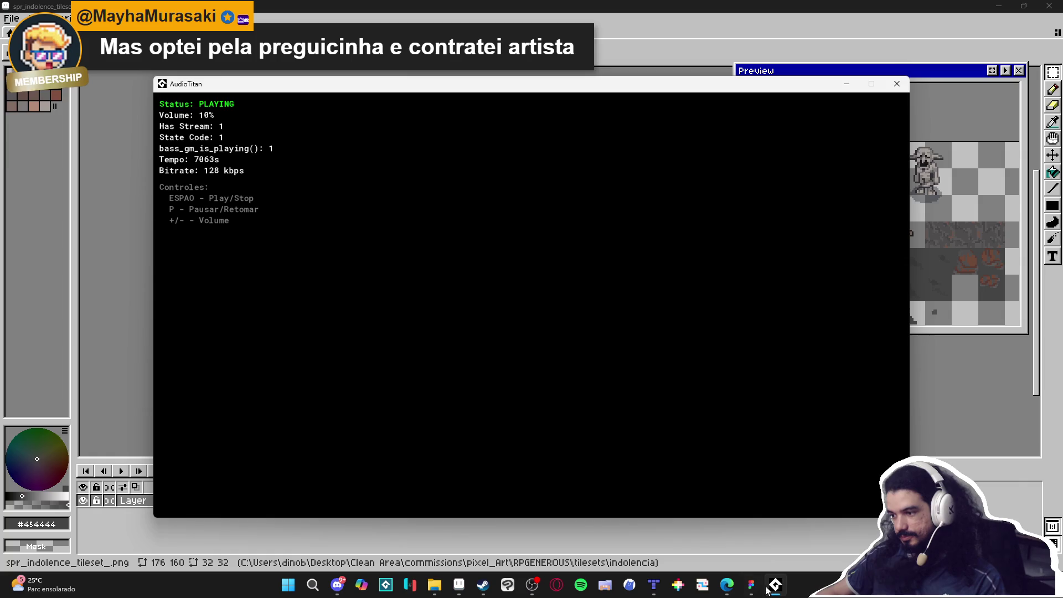
Step: Return to the indolence map in Tiled and select the new rock tiles for stamping
left_click(774, 585)
left_click(654, 586)
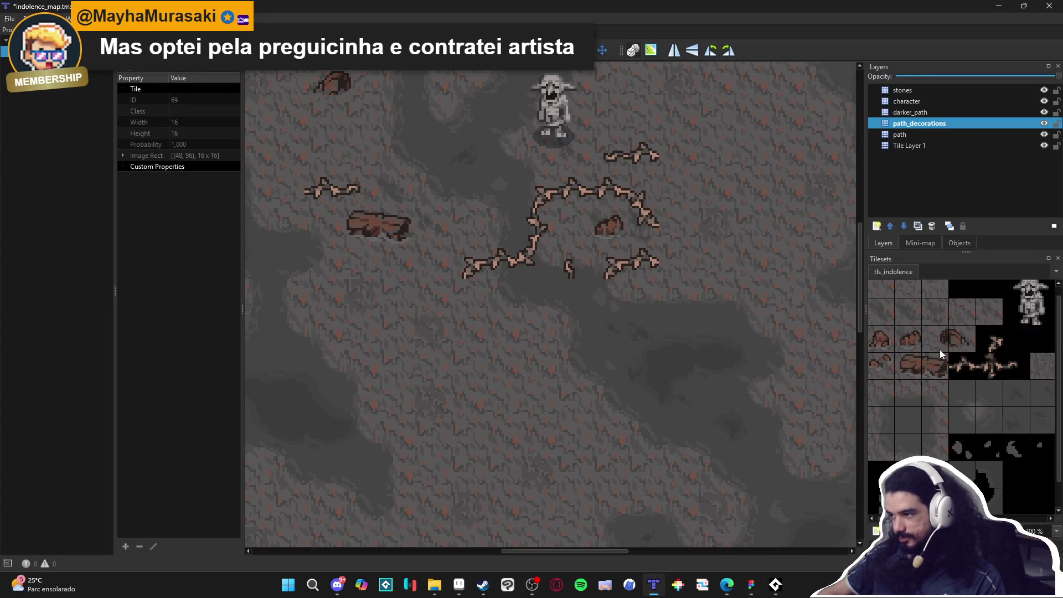
scroll(939, 350, "down", 2)
left_click(990, 378)
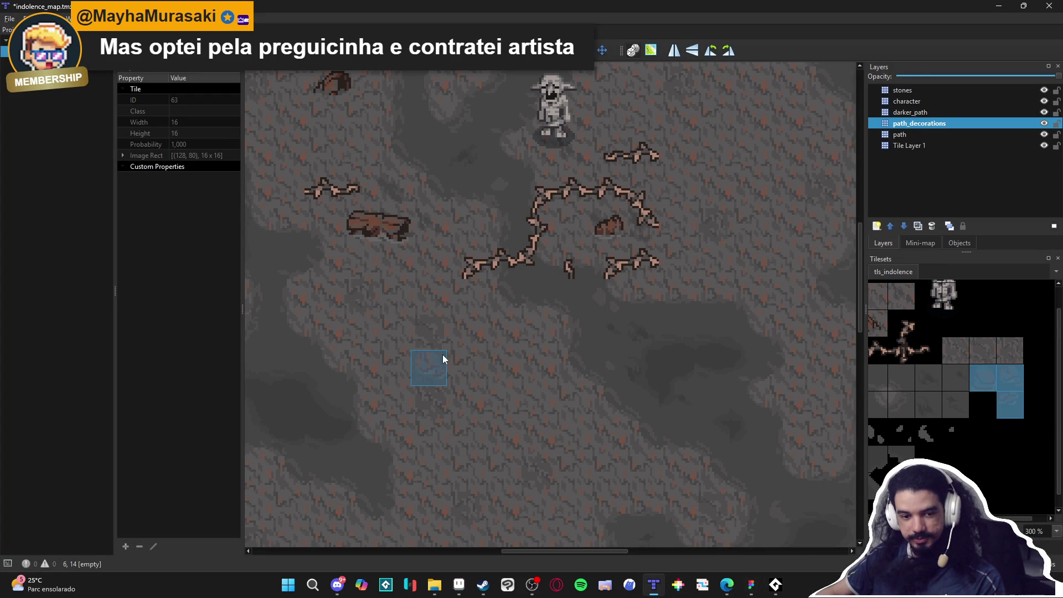
Step: Stamp three rock tiles across the lower cave floor
left_click_drag(550, 373, 515, 325)
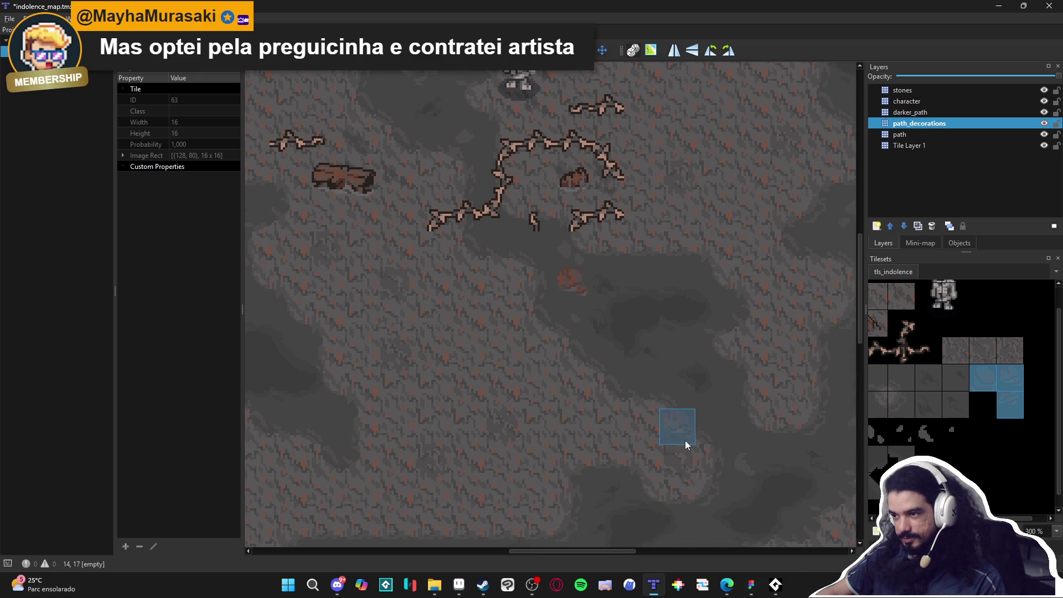
left_click_drag(686, 440, 615, 368)
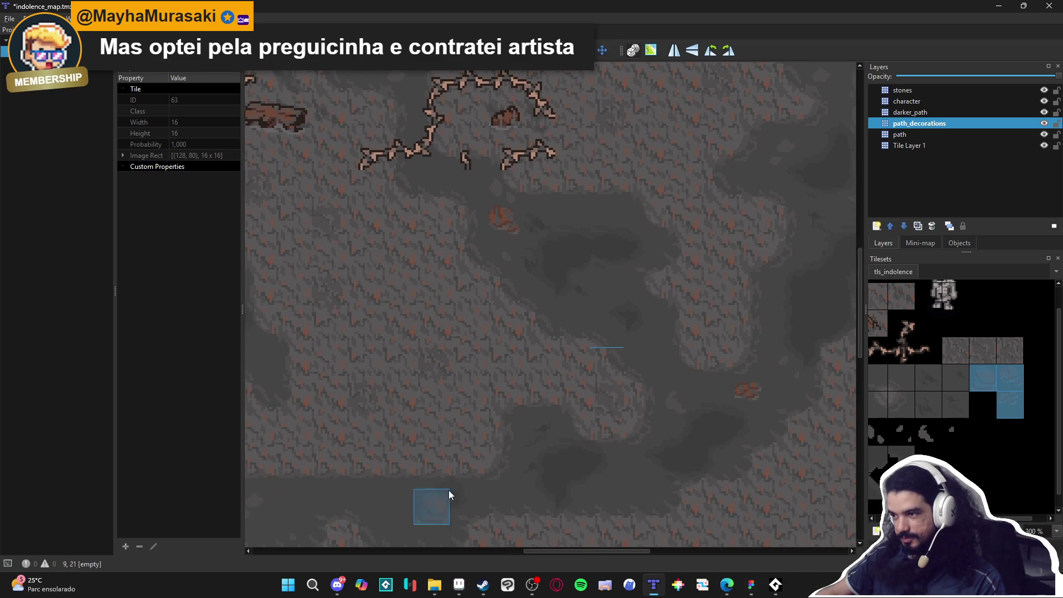
left_click_drag(477, 453, 551, 392)
left_click(480, 441)
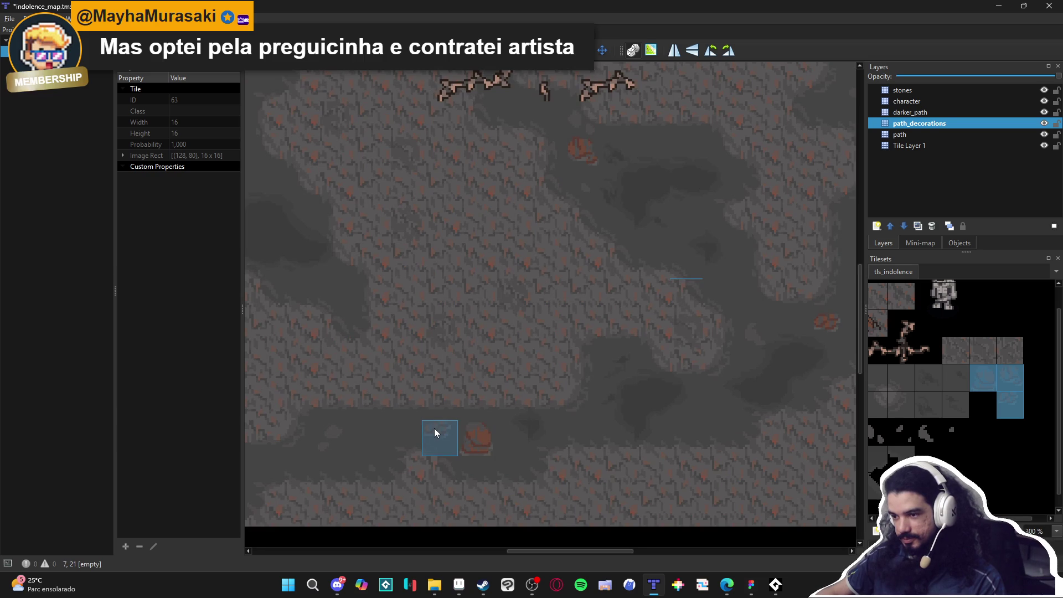
left_click(434, 427)
left_click(275, 472)
Step: Stamp another rock tile on the upper-right cave floor, then go back to the tileset in Aseprite
scroll(408, 454, "up", 5)
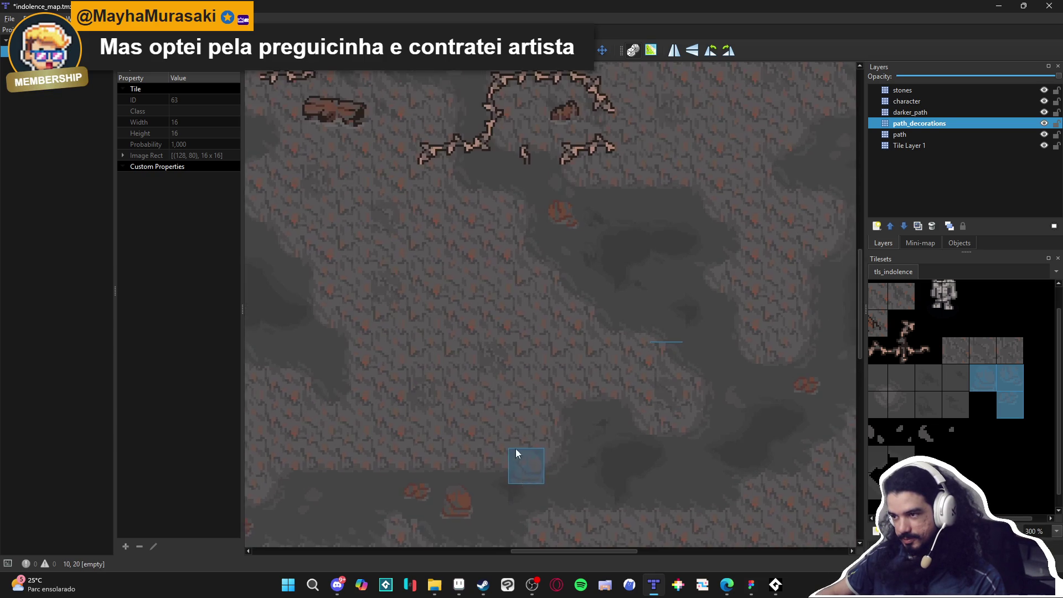
scroll(526, 471, "right", 3)
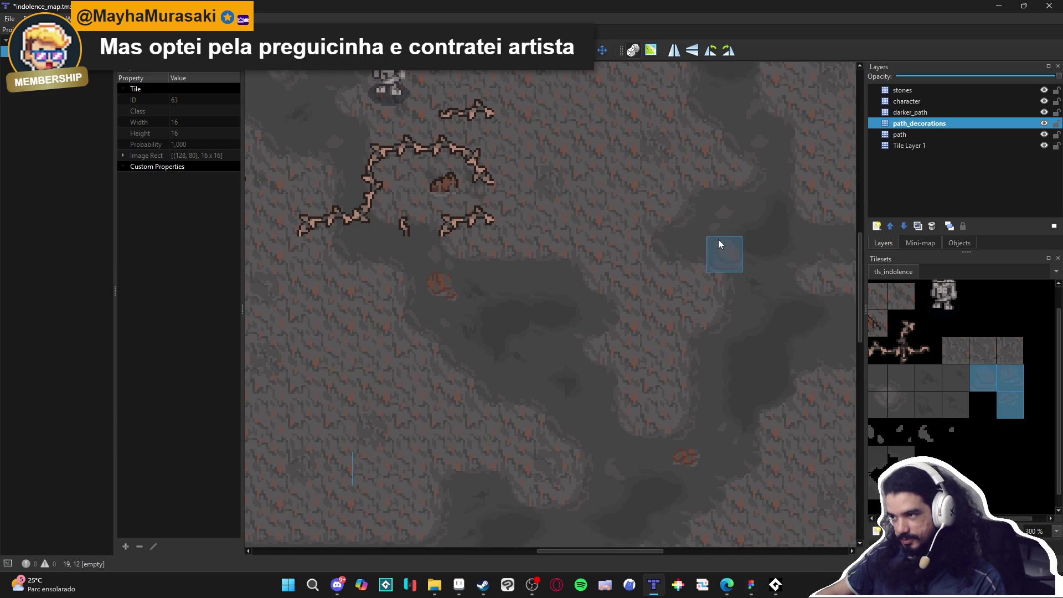
scroll(715, 278, "up", 1)
scroll(714, 278, "right", 2)
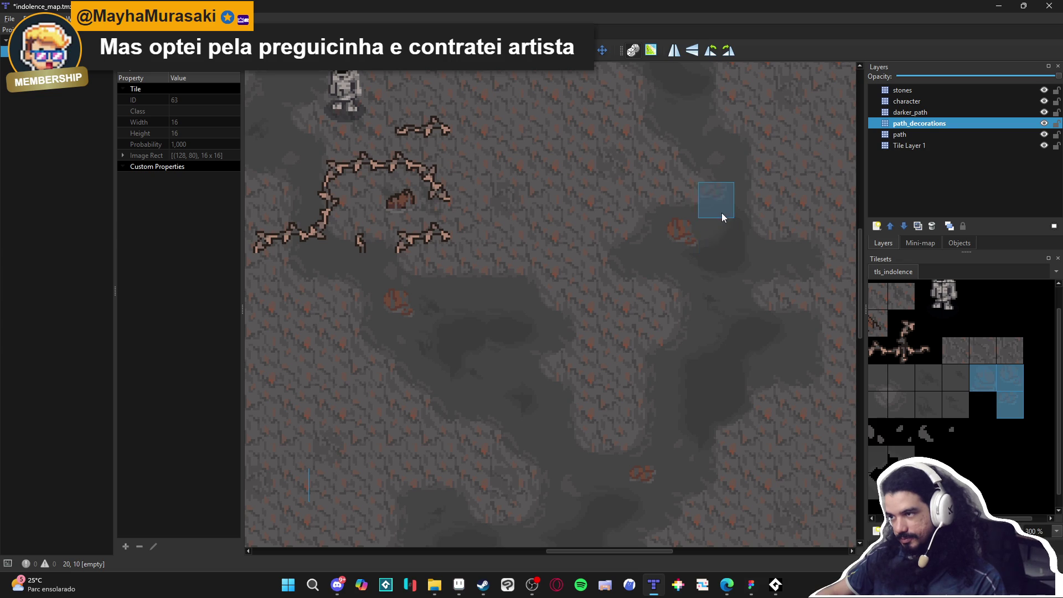
left_click(659, 268)
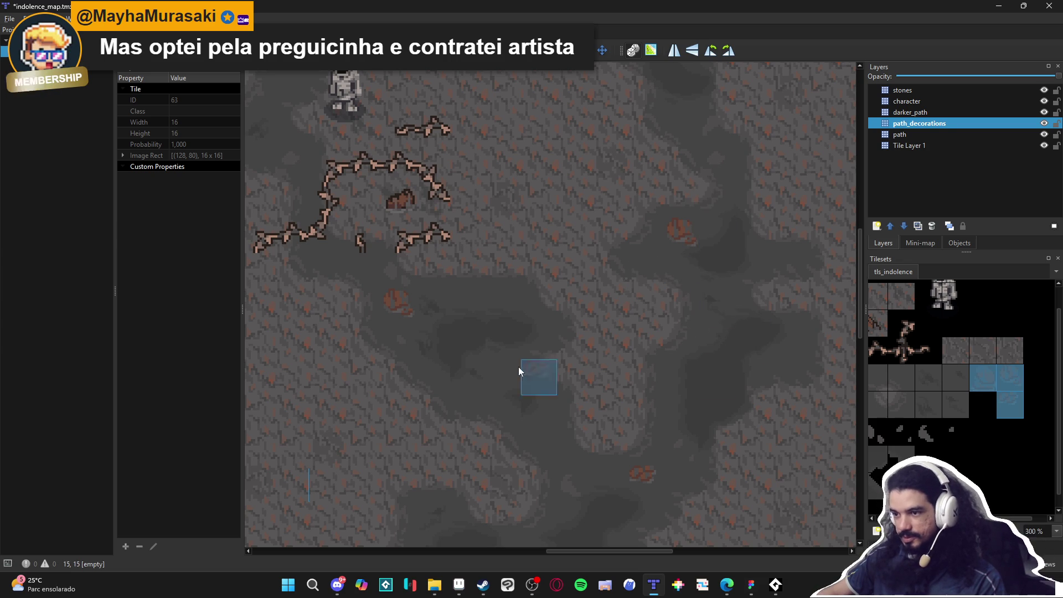
left_click_drag(511, 362, 558, 307)
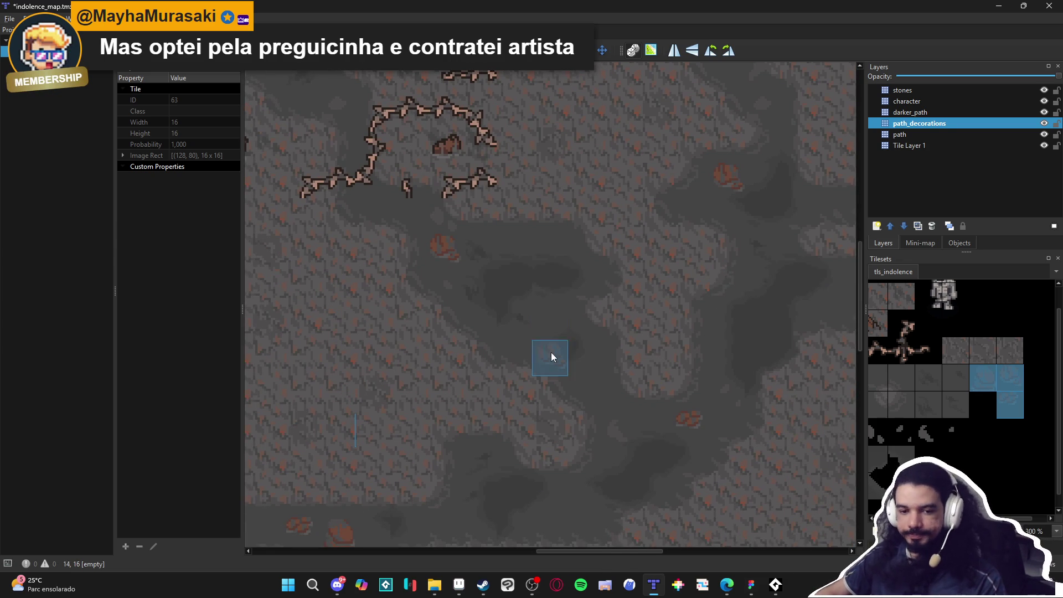
left_click(464, 585)
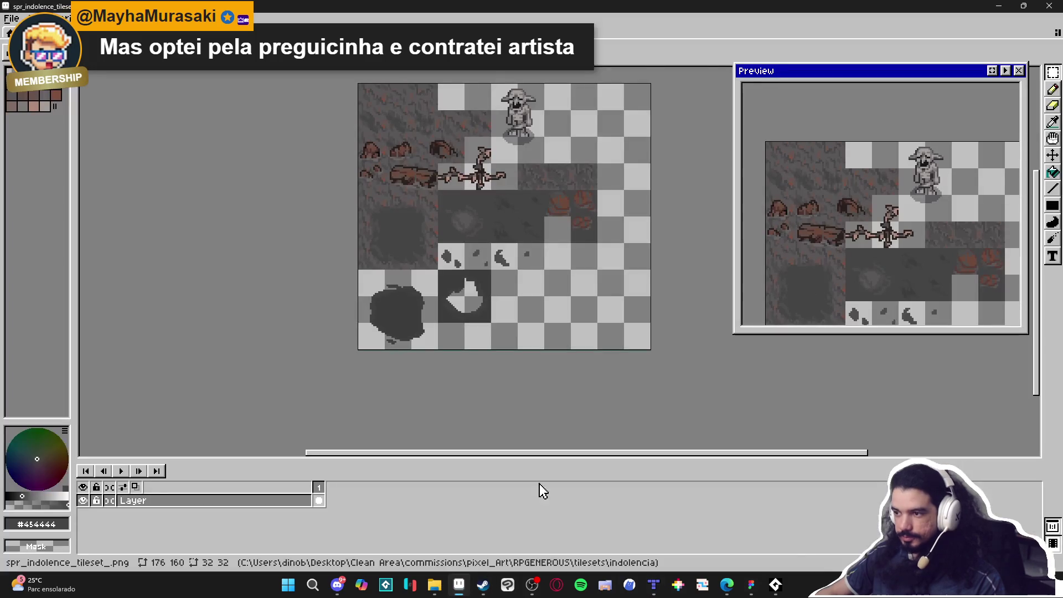
Step: Marquee-select the 32x32 block of pasted rock tiles in the tileset
scroll(549, 195, "up", 2)
key("m")
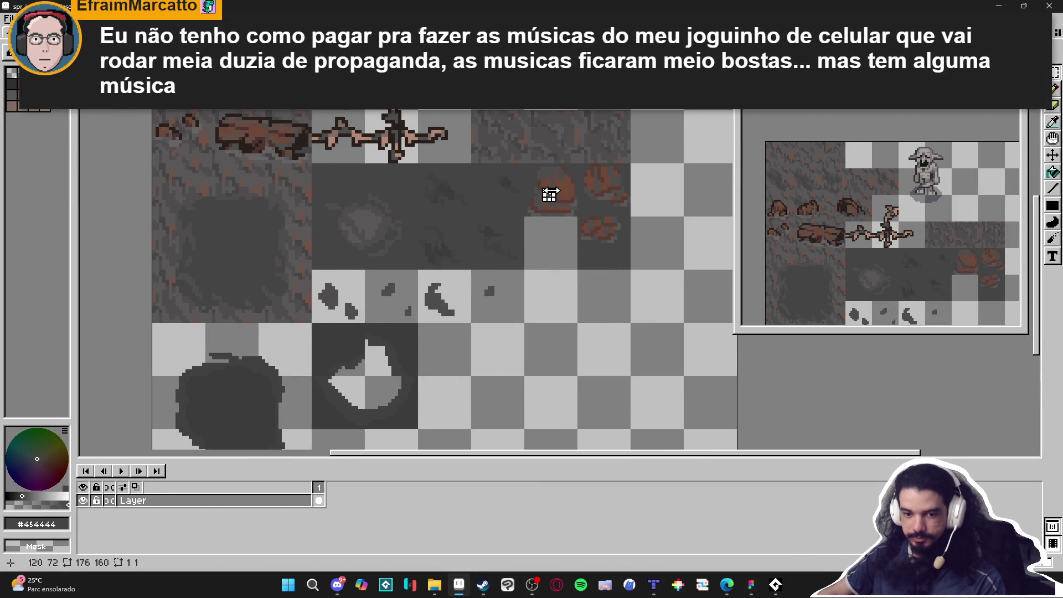
left_click_drag(553, 191, 609, 242)
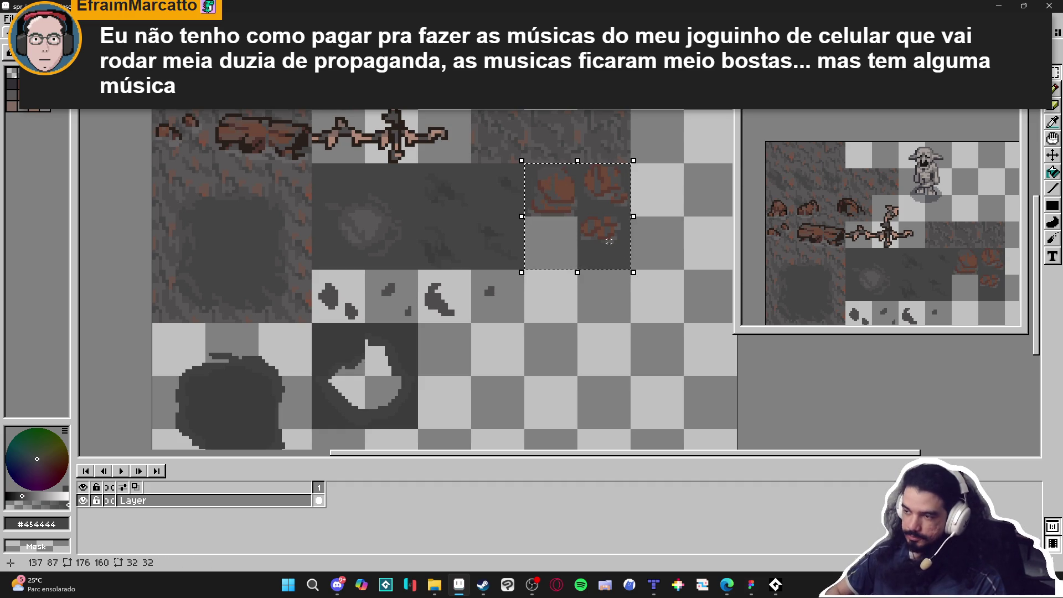
left_click_drag(553, 192, 615, 250)
Step: Replace the dark grey #454444 background behind the rocks with transparency
scroll(655, 302, "up", 1)
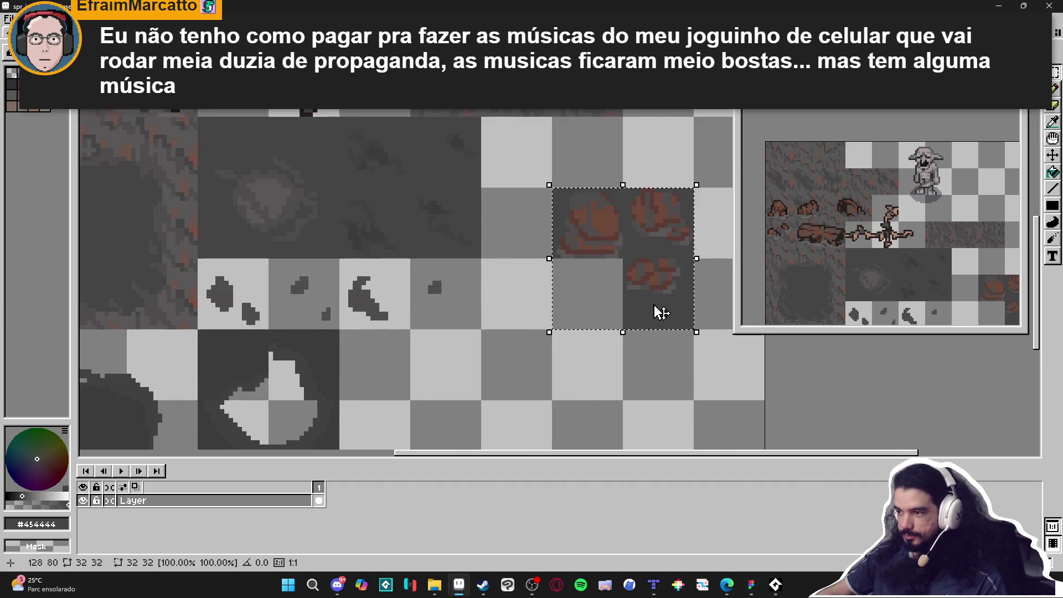
key("shift+r")
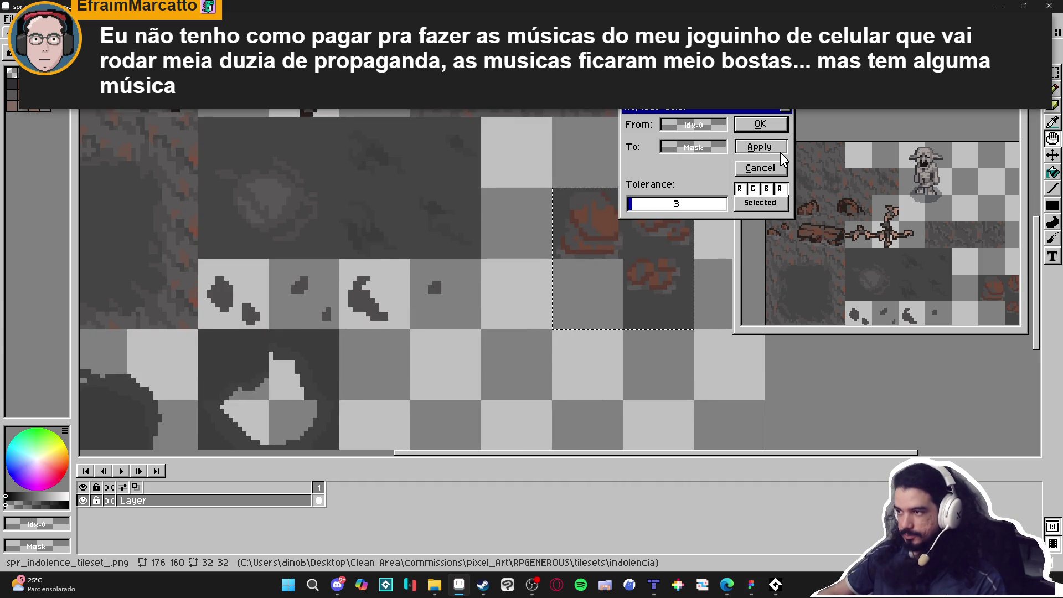
left_click(760, 166)
left_click(692, 302, "alt")
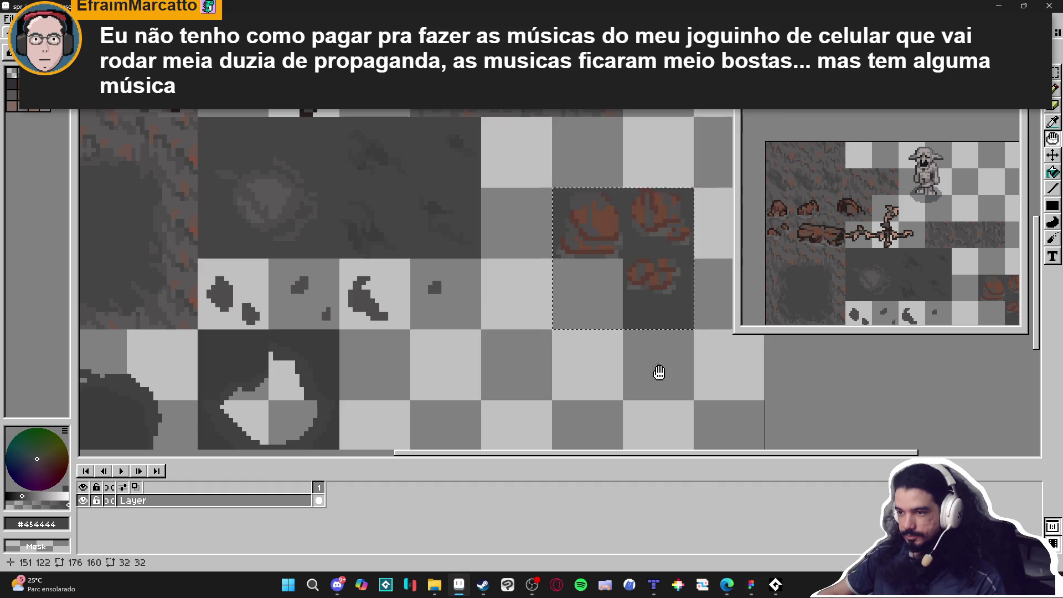
key("shift+r")
left_click(768, 133)
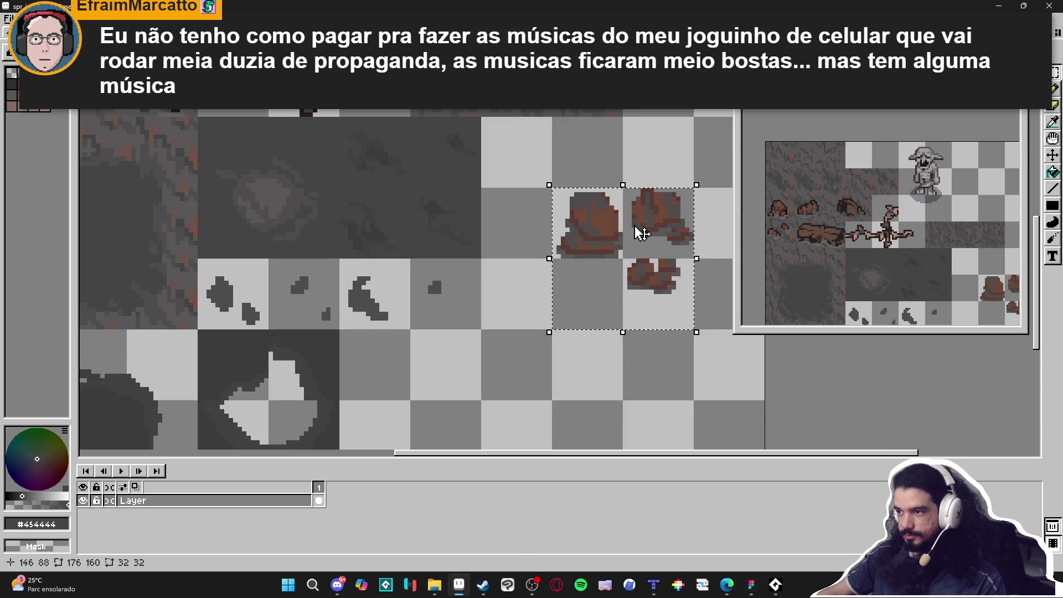
Step: Nudge the rock tiles one tile up and left and deselect them
key("shift+Up")
key("shift+Left")
key("ctrl+d")
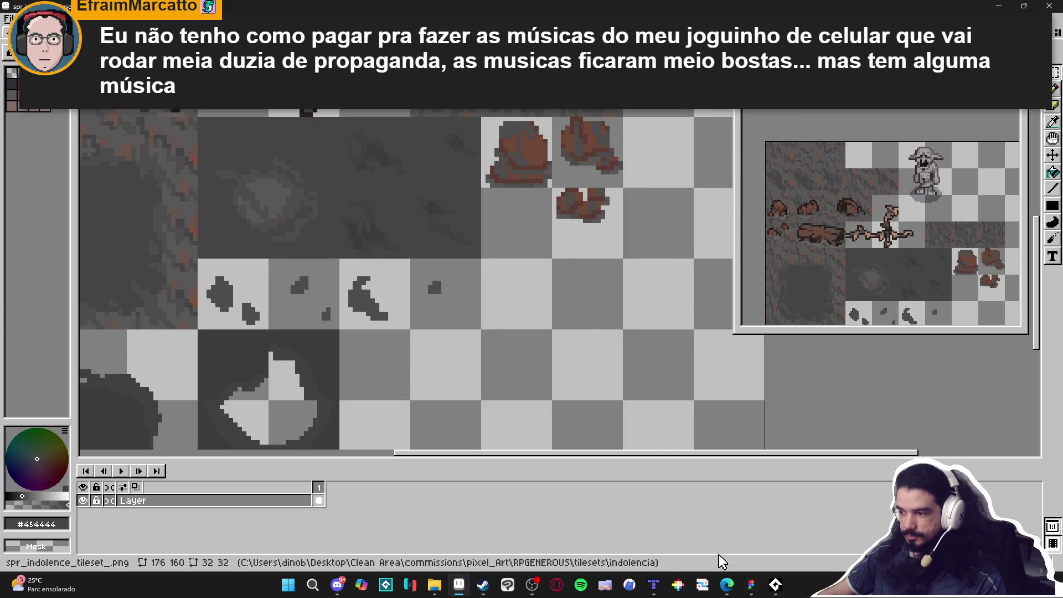
left_click(655, 586)
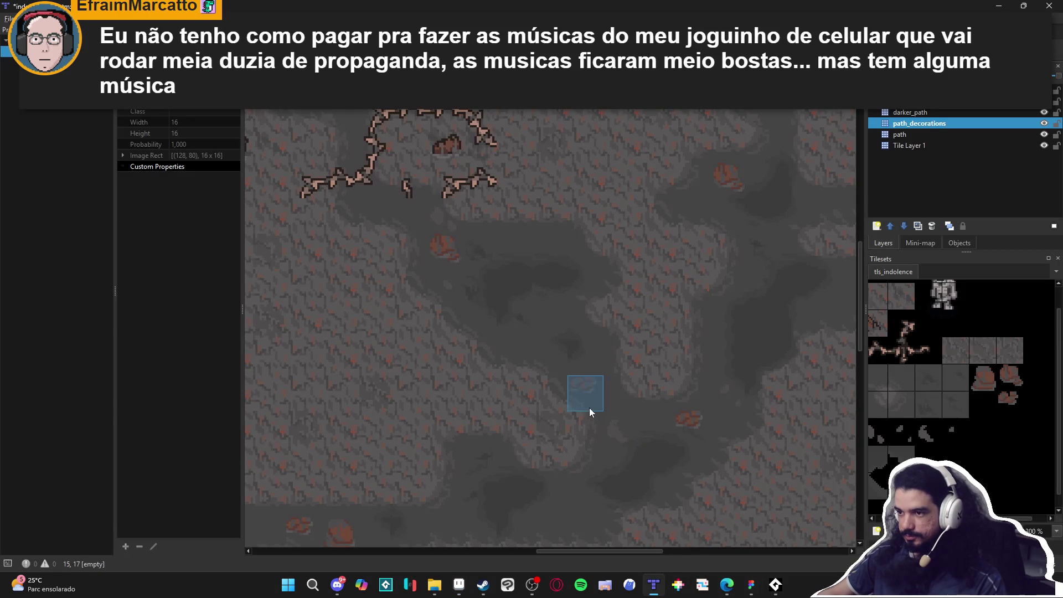
Step: Stamp a refreshed rock tile onto the lower cave floor
scroll(560, 345, "down", 3)
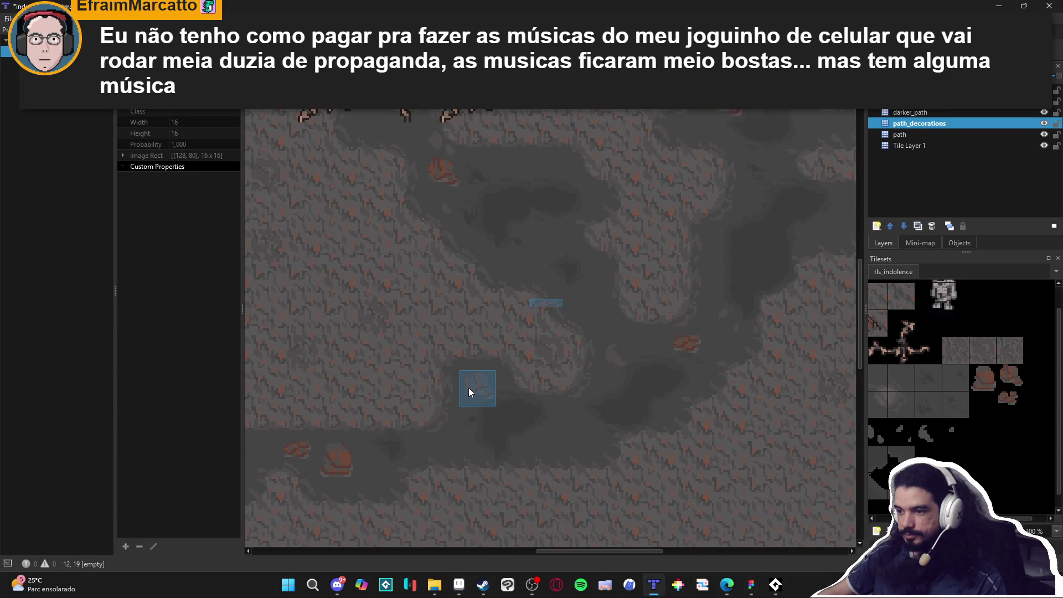
left_click(483, 377)
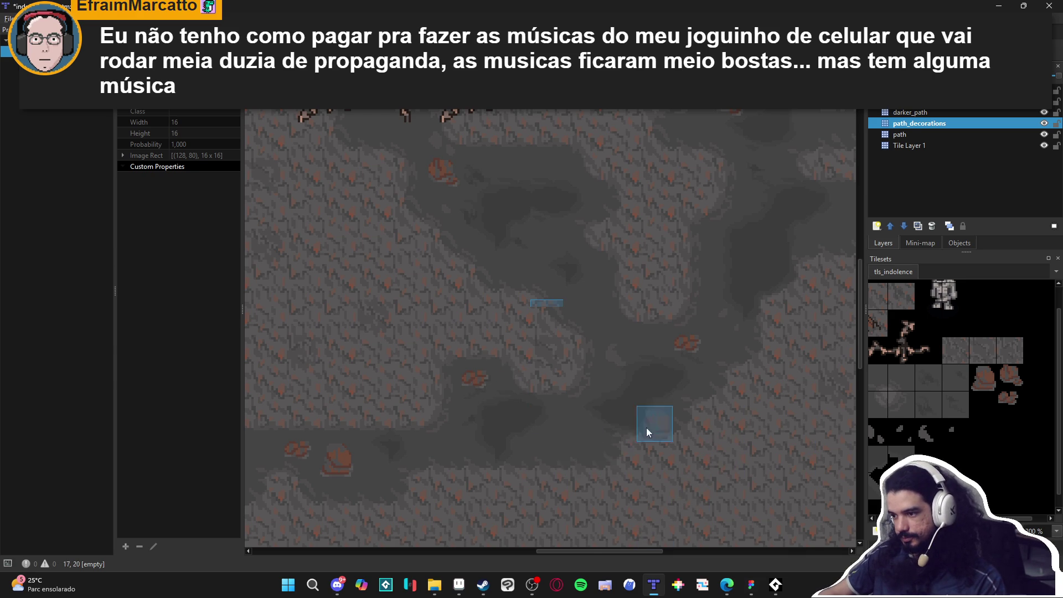
scroll(432, 443, "right", 5)
scroll(432, 443, "up", 2)
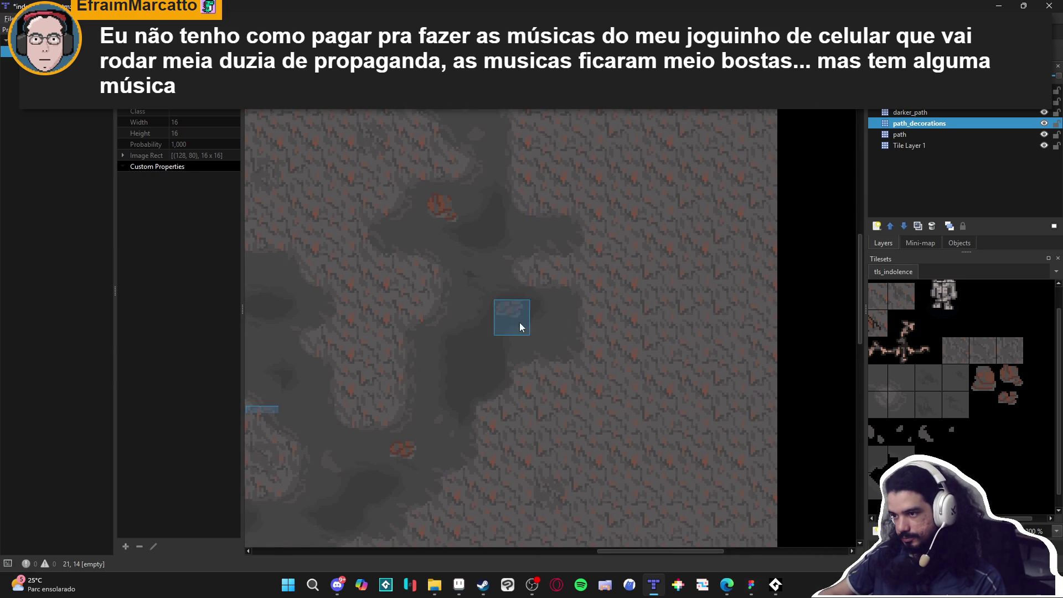
scroll(529, 328, "left", 5)
scroll(529, 328, "up", 2)
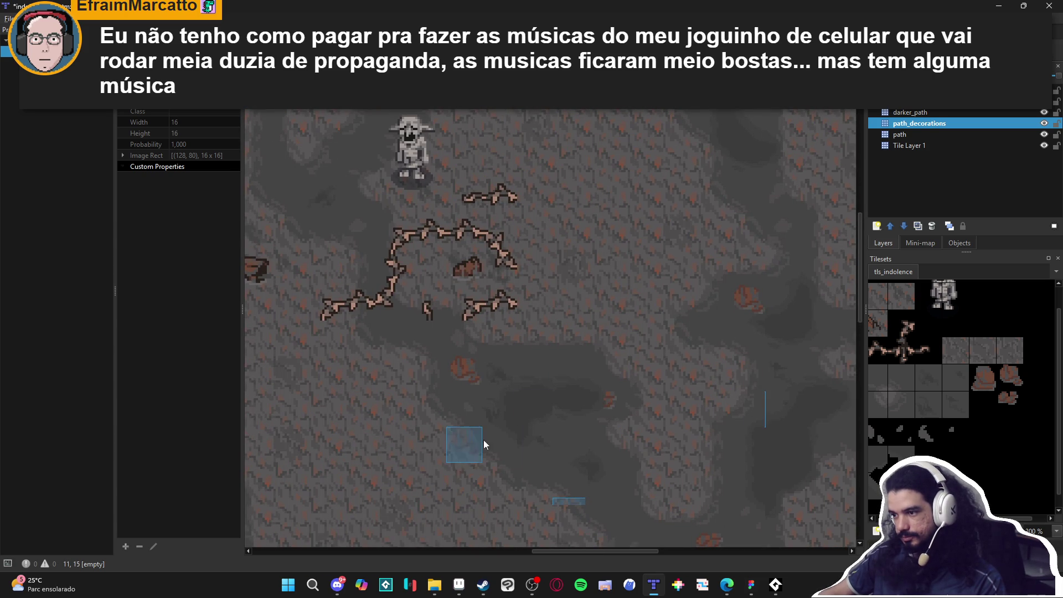
scroll(531, 416, "left", 2)
scroll(470, 290, "up", 1)
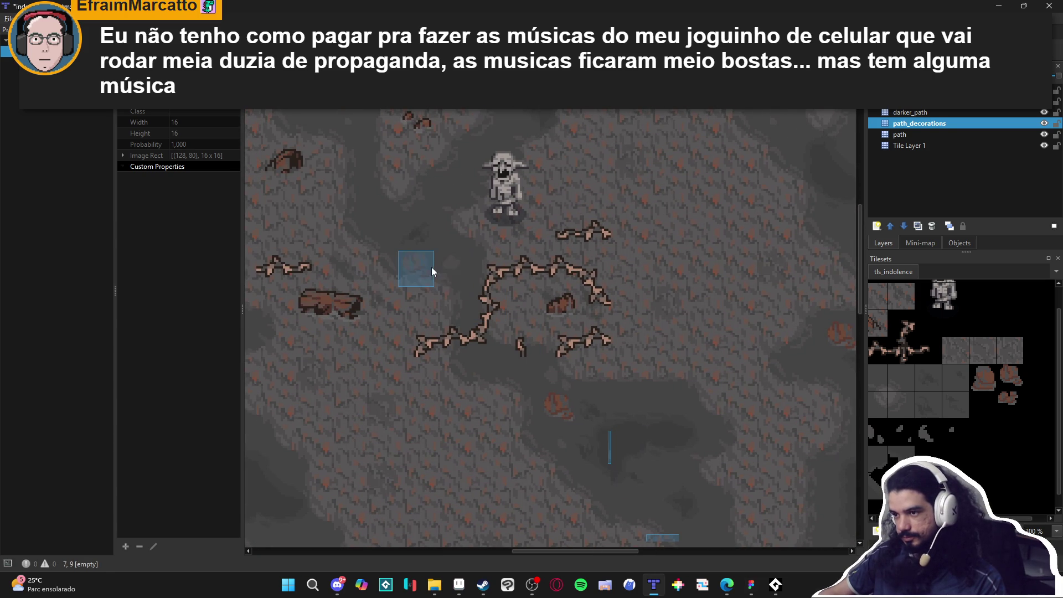
scroll(388, 238, "left", 2)
scroll(432, 260, "up", 2)
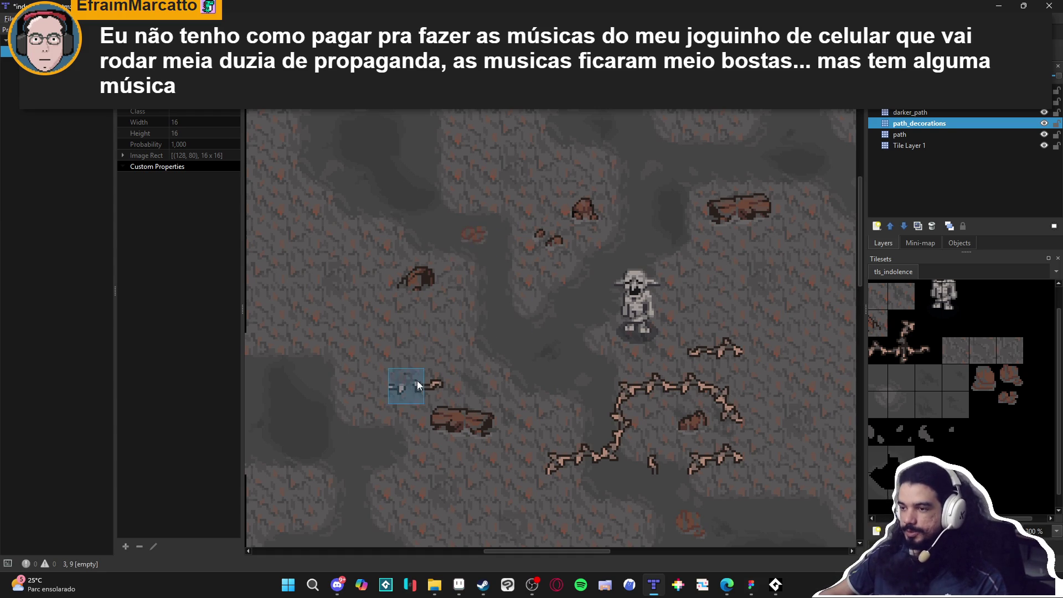
scroll(519, 298, "up", 1)
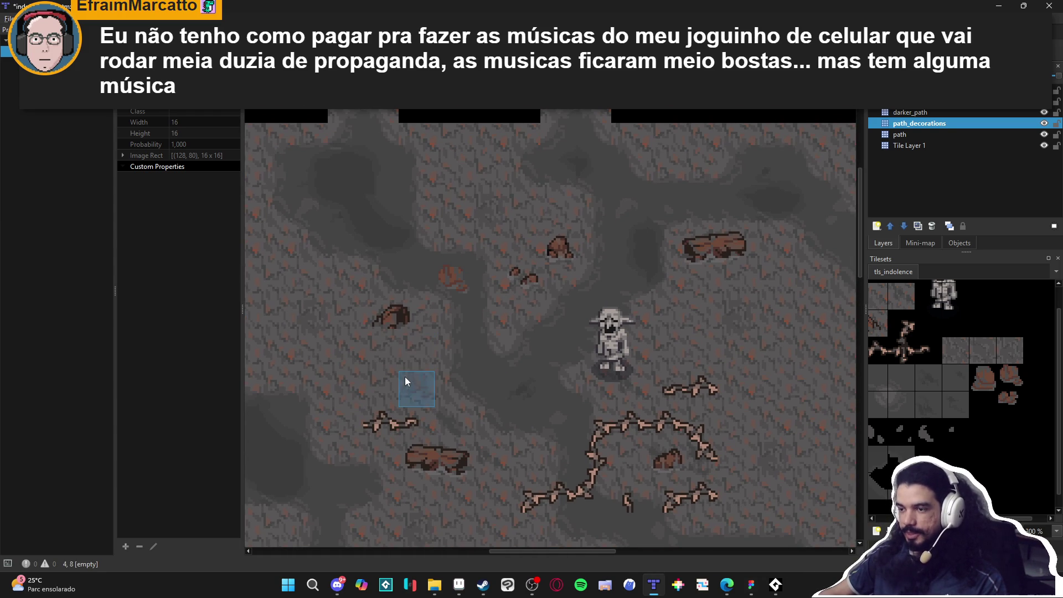
Step: Place a rock at tile 4,5 and swap it for a different rock variant
left_click(415, 288)
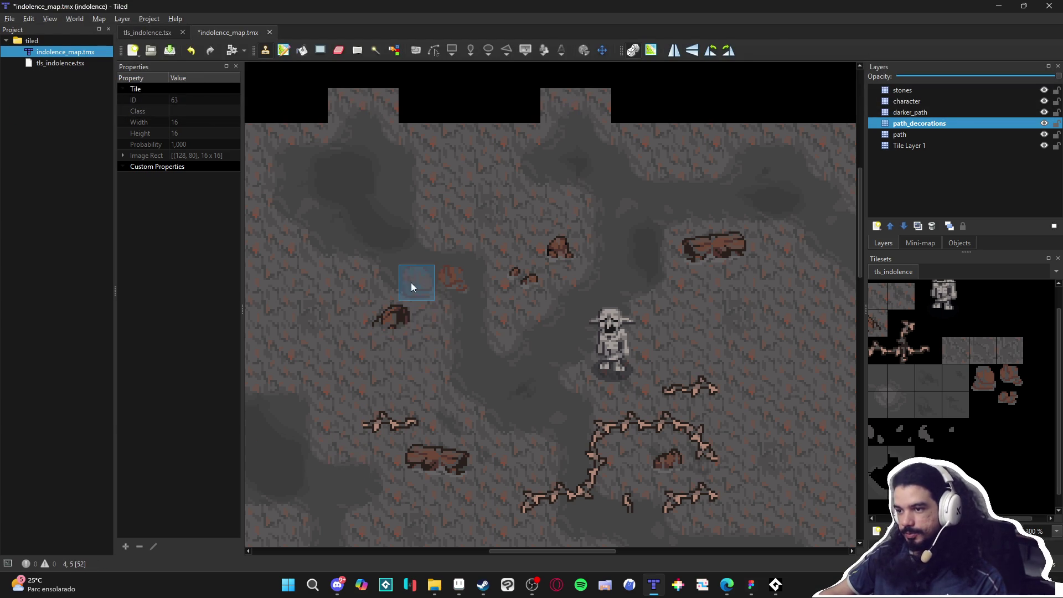
left_click(424, 278)
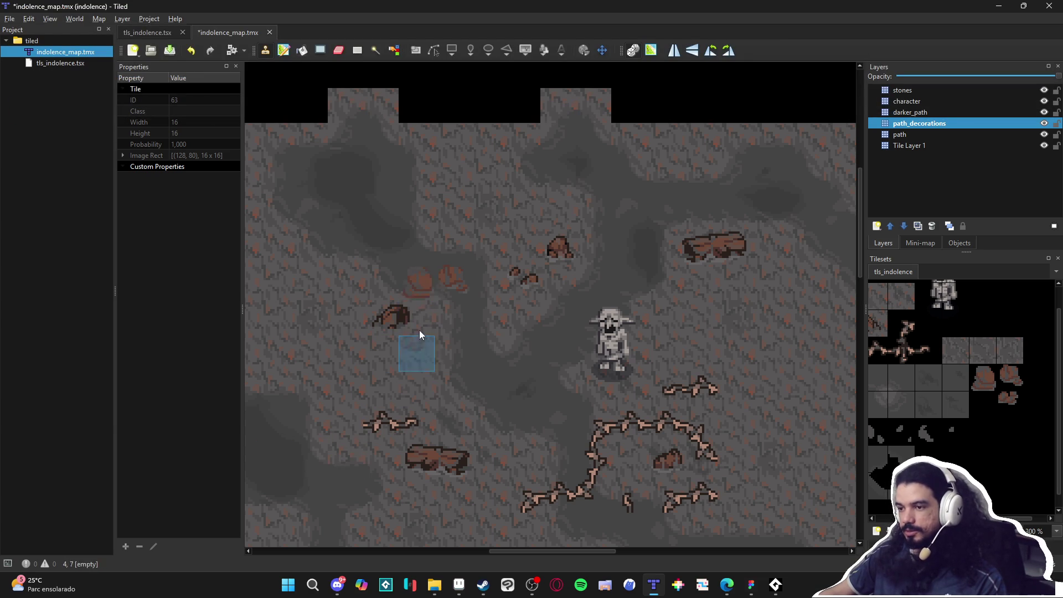
key("e")
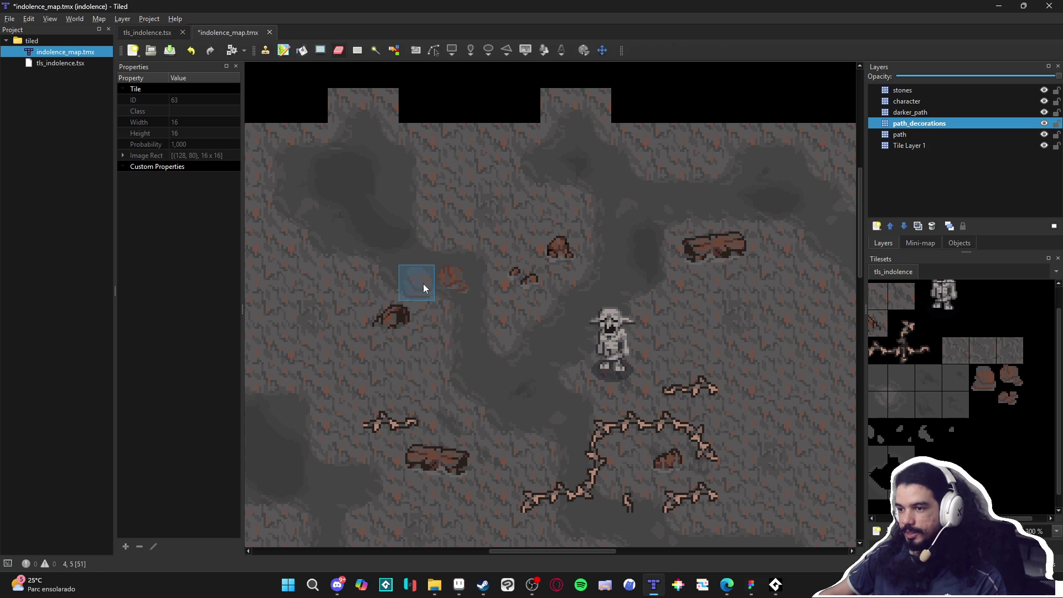
scroll(459, 382, "down", 3)
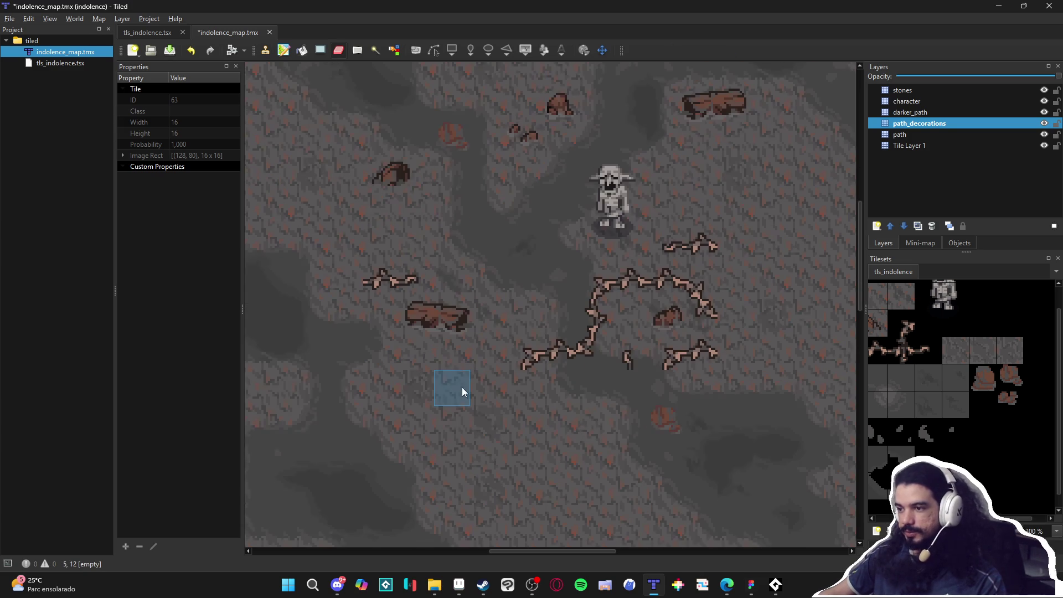
scroll(460, 384, "down", 3)
scroll(568, 393, "up", 2)
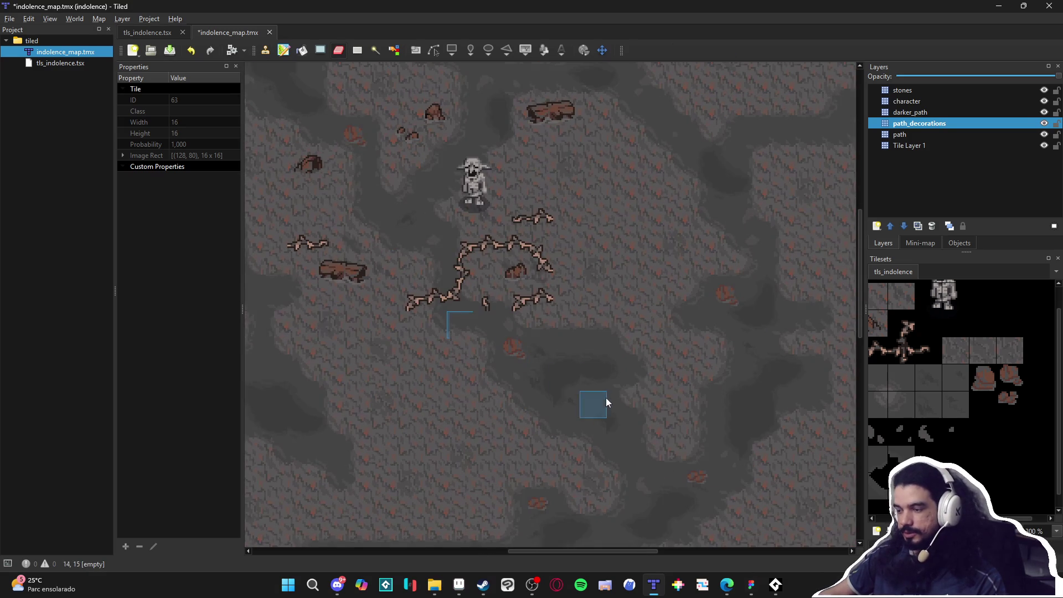
scroll(606, 398, "up", 1)
Step: Pick the three shaded rock tiles as the brush and stamp them onto the cave floor
mouse_move(979, 386)
left_mouse_down()
mouse_move(1014, 379)
mouse_move(1014, 411)
left_mouse_up()
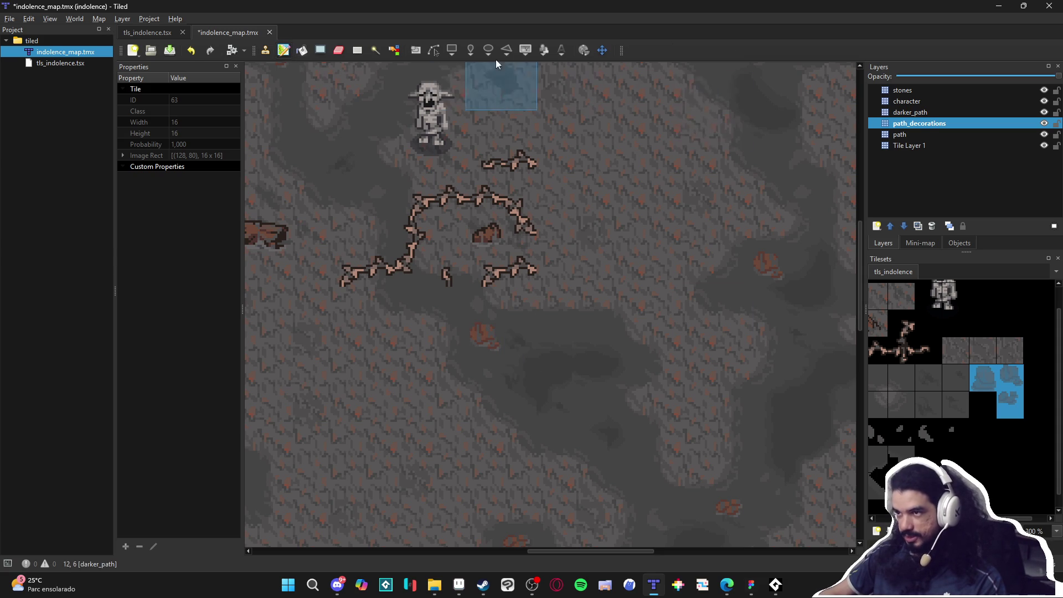
left_click(265, 50)
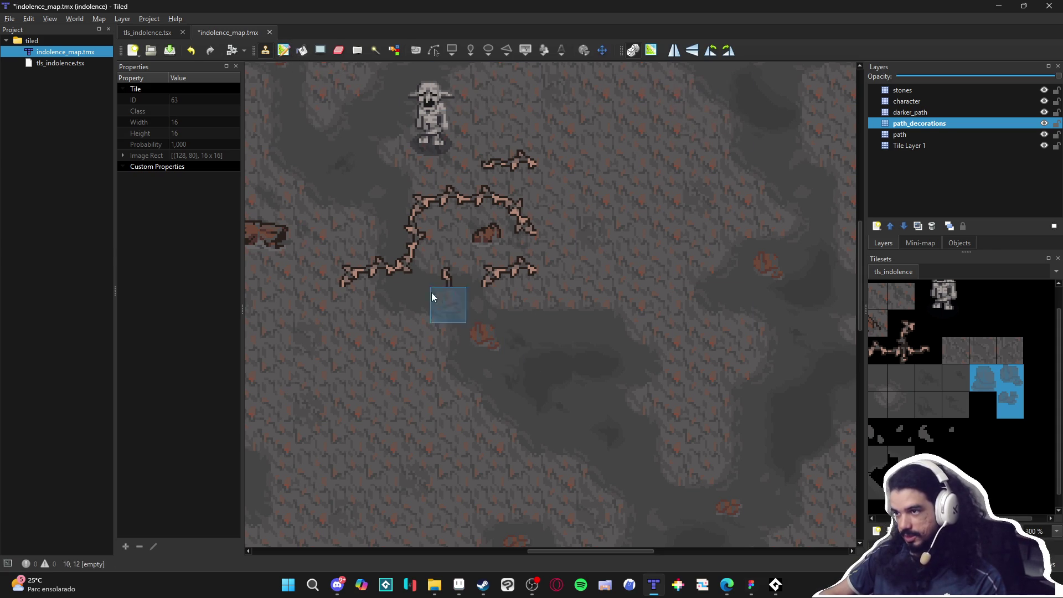
scroll(546, 347, "right", 4)
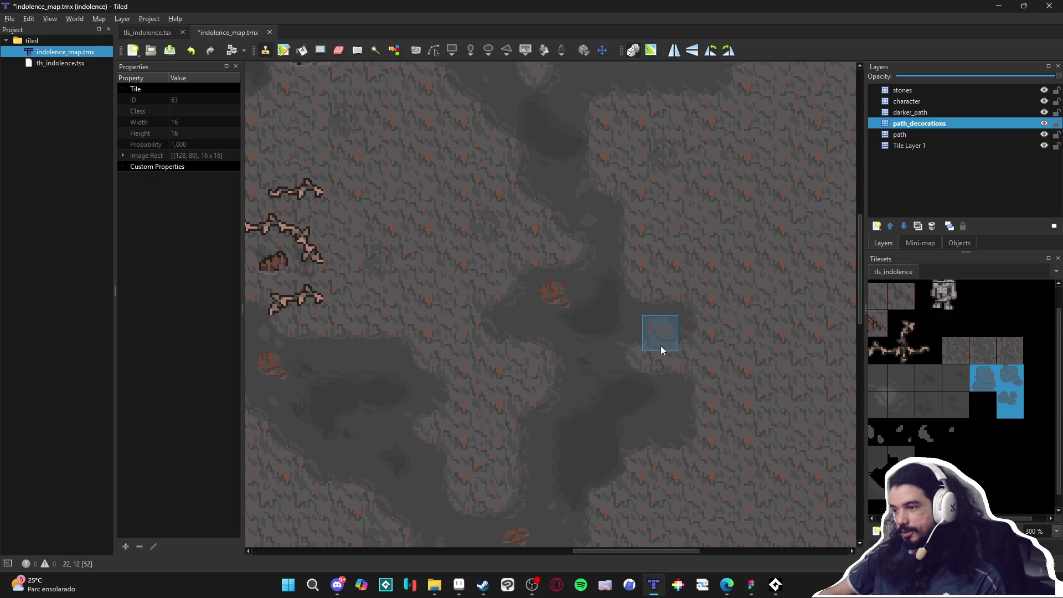
left_click(660, 344)
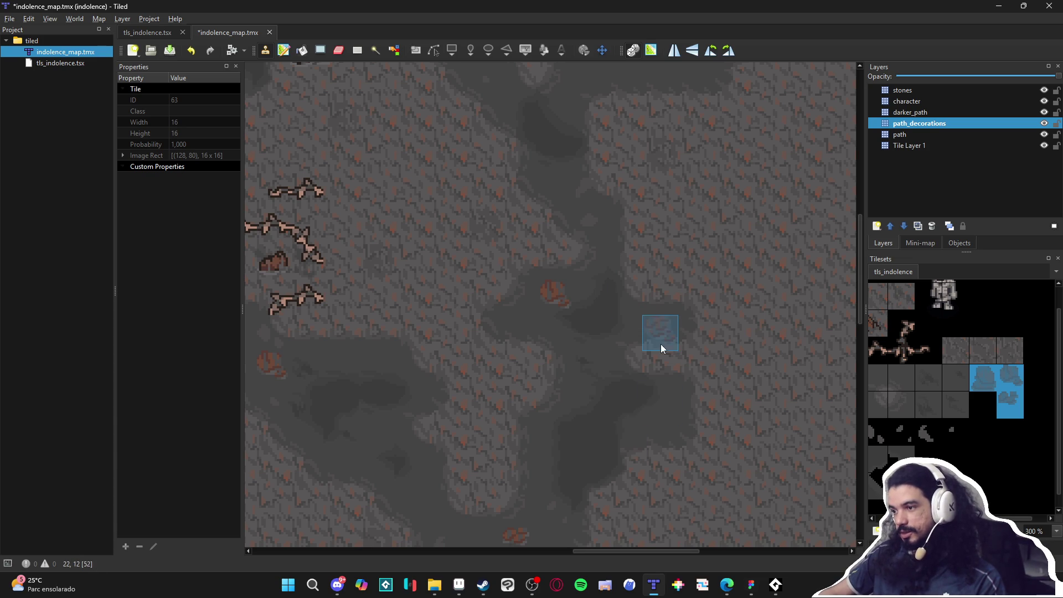
left_click(637, 397)
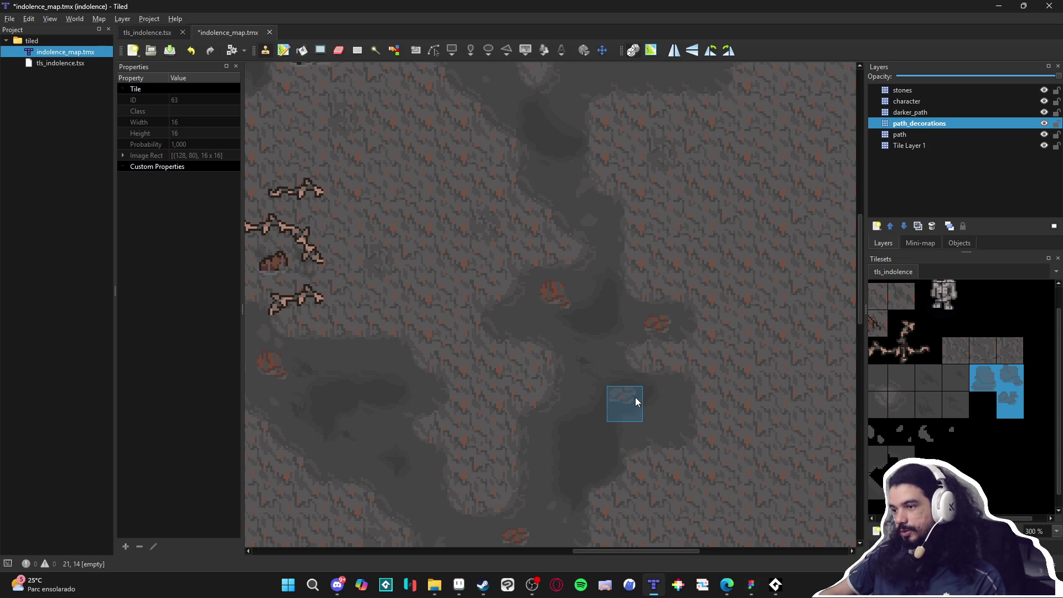
Step: Try rock tiles 51, 52 and 63 at cell 22,15, then erase the stone there
left_click(665, 437)
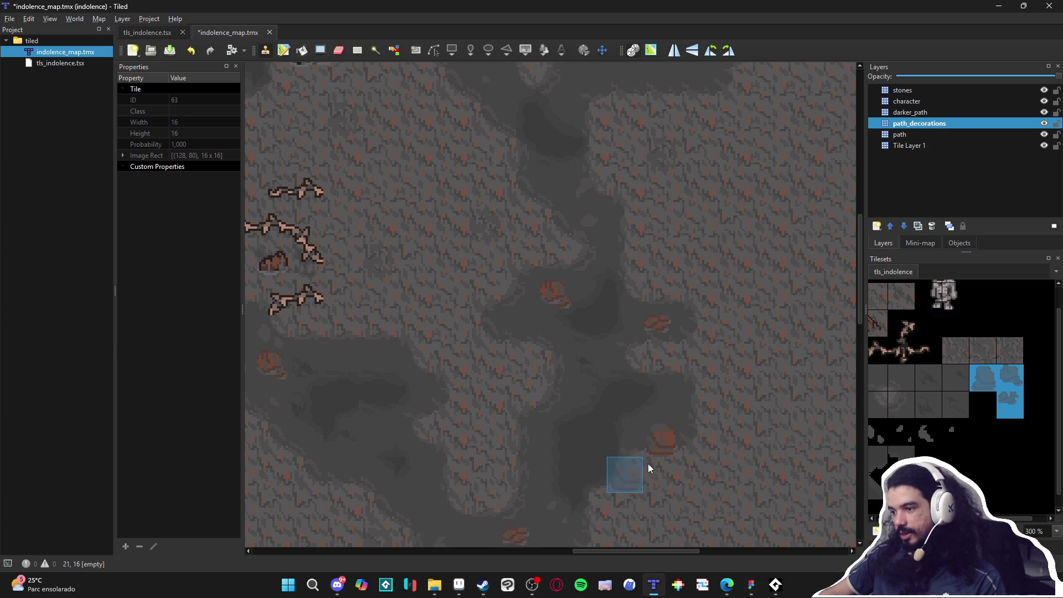
left_click(661, 453)
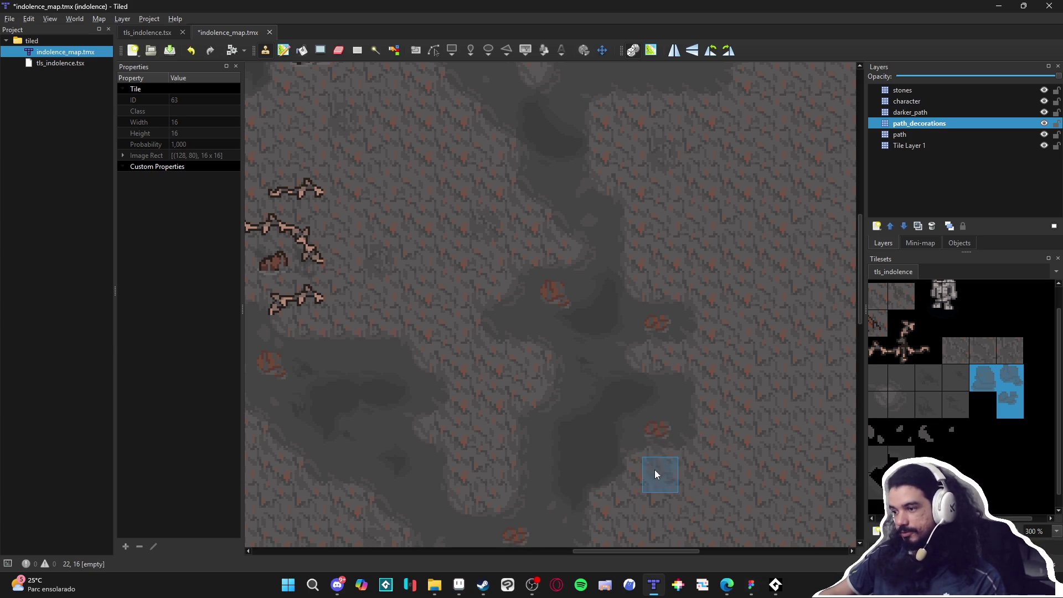
left_click(667, 448)
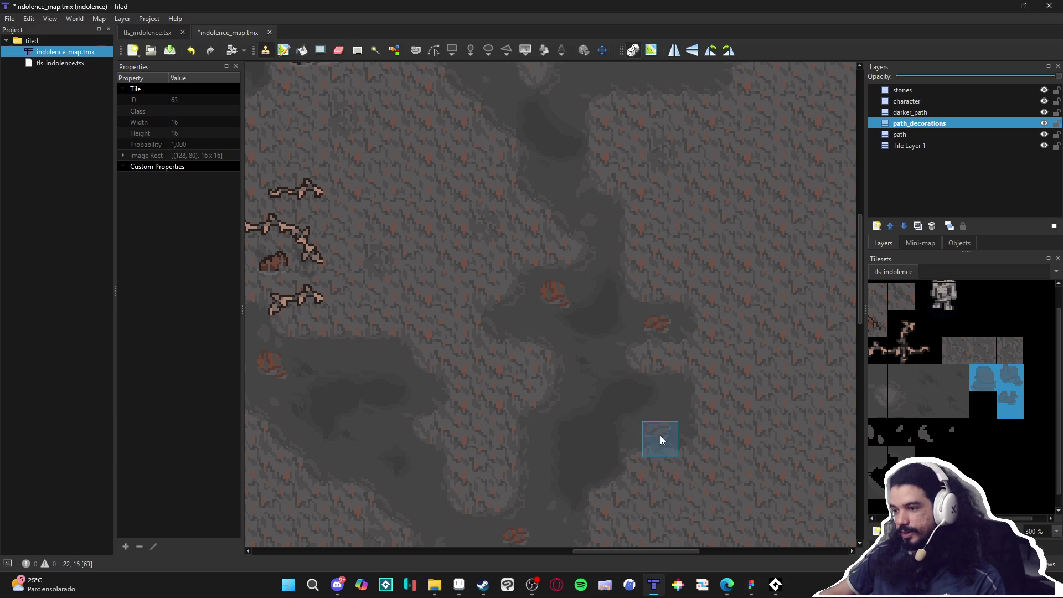
key("e")
left_click(669, 444)
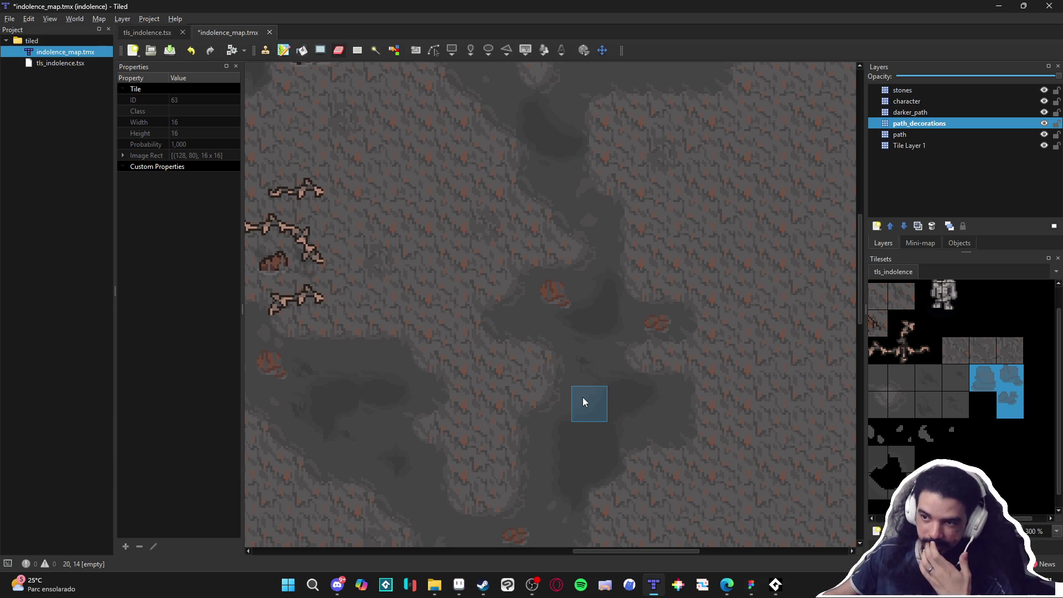
scroll(581, 404, "up", 3)
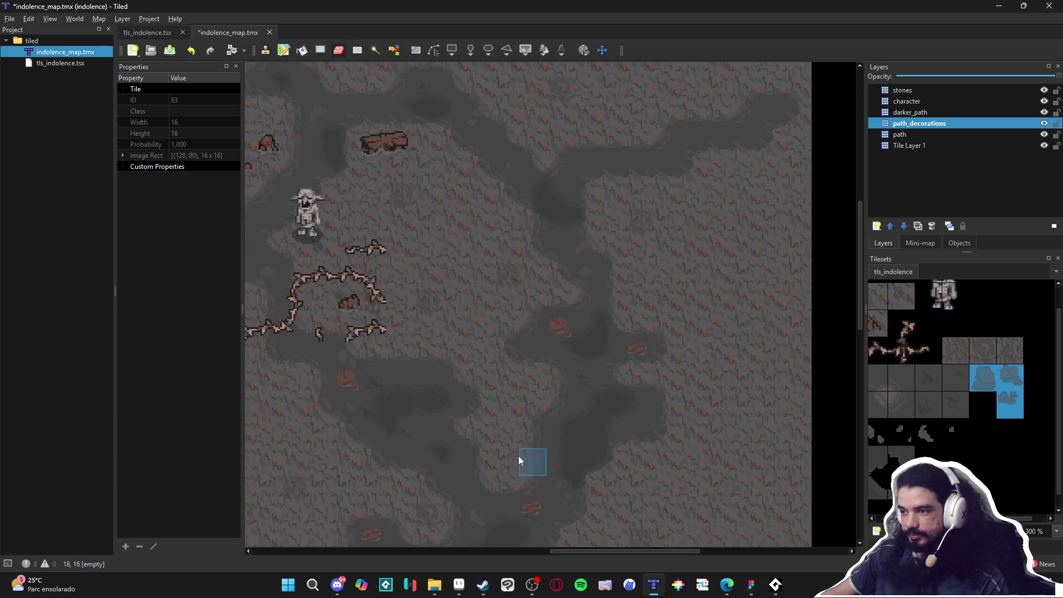
scroll(435, 456, "down", 4)
left_click_drag(450, 424, 465, 399)
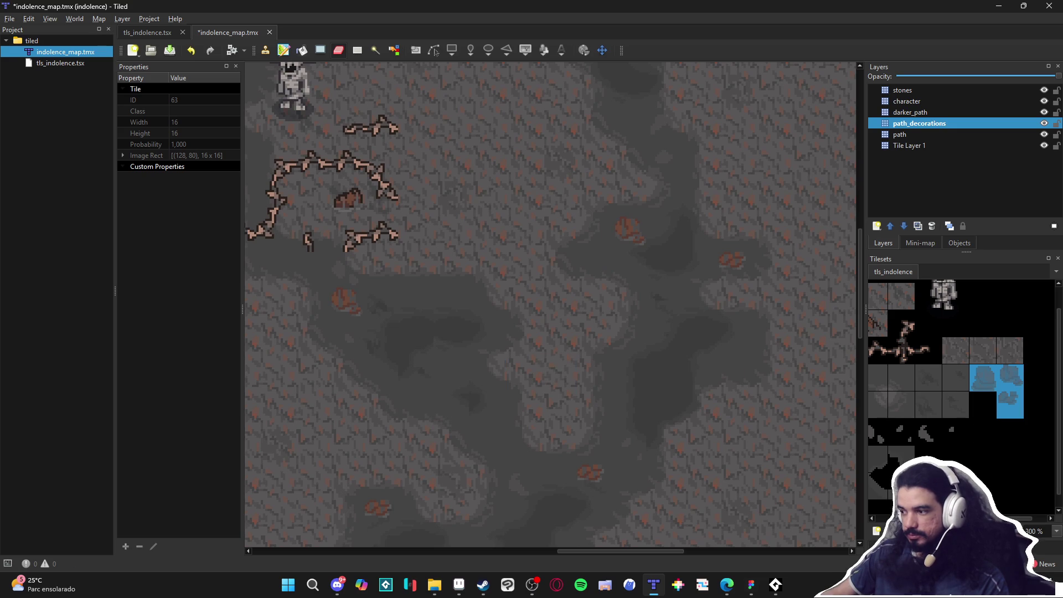
scroll(961, 387, "left", 2)
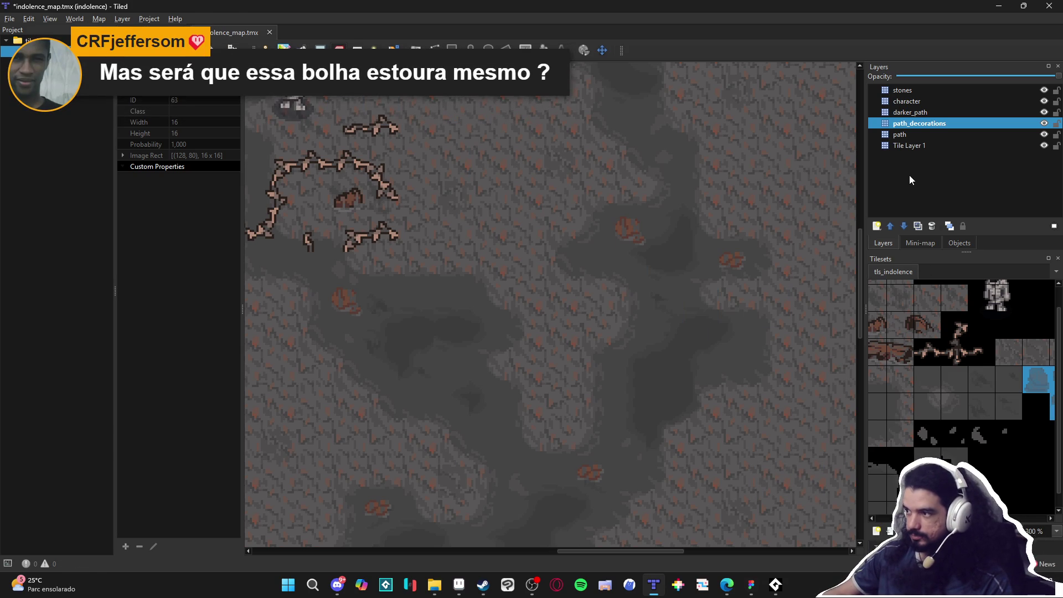
Step: Save the indolence cave map
scroll(669, 276, "left", 1)
key("ctrl+s")
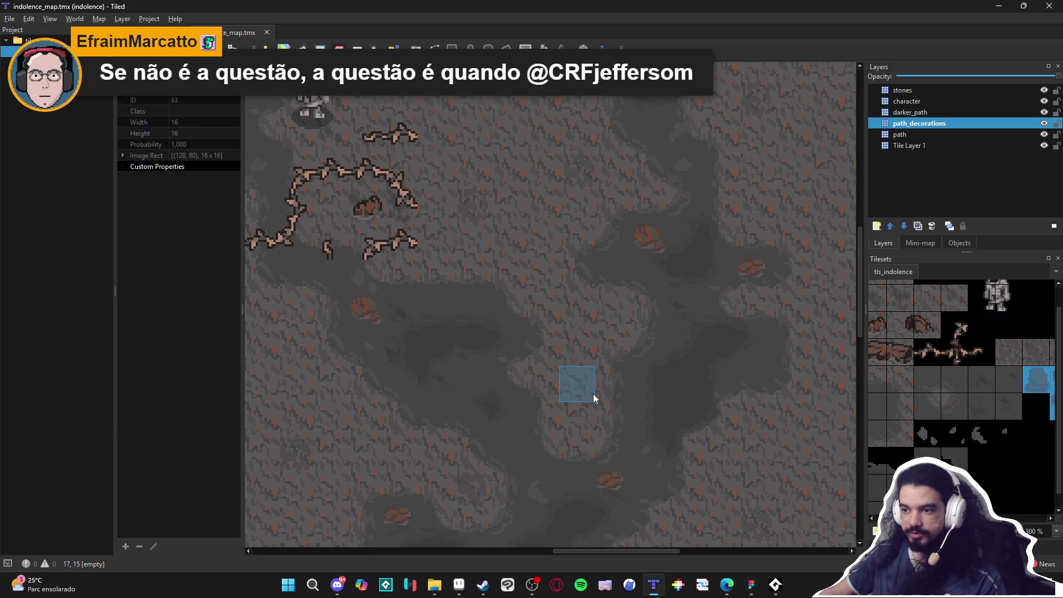
scroll(931, 380, "down", 2, "ctrl")
scroll(941, 399, "up", 2, "ctrl")
Step: Select the three-tile L-shaped rock block, test-stamp and undo it, then raise path_decorations above darker_path
key("b")
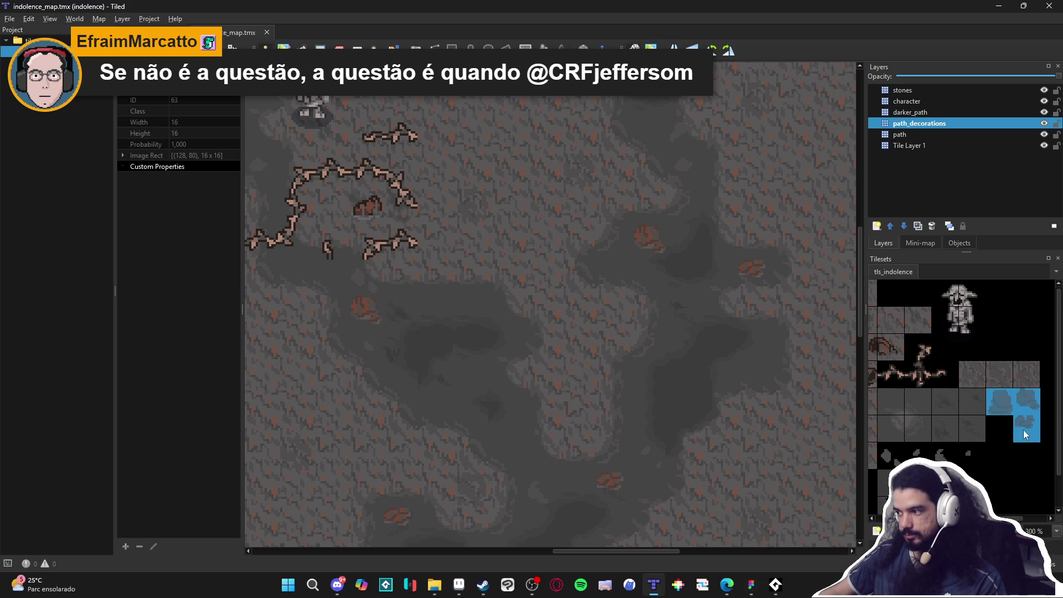
left_click(1018, 404)
left_click_drag(1000, 408, 1027, 428)
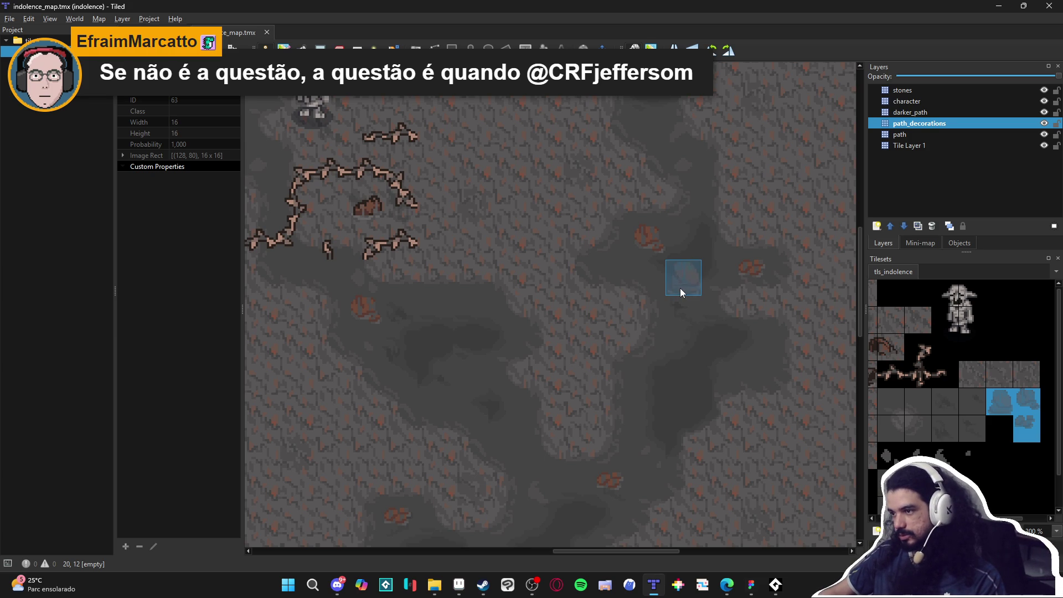
left_click(681, 289)
key("ctrl+z")
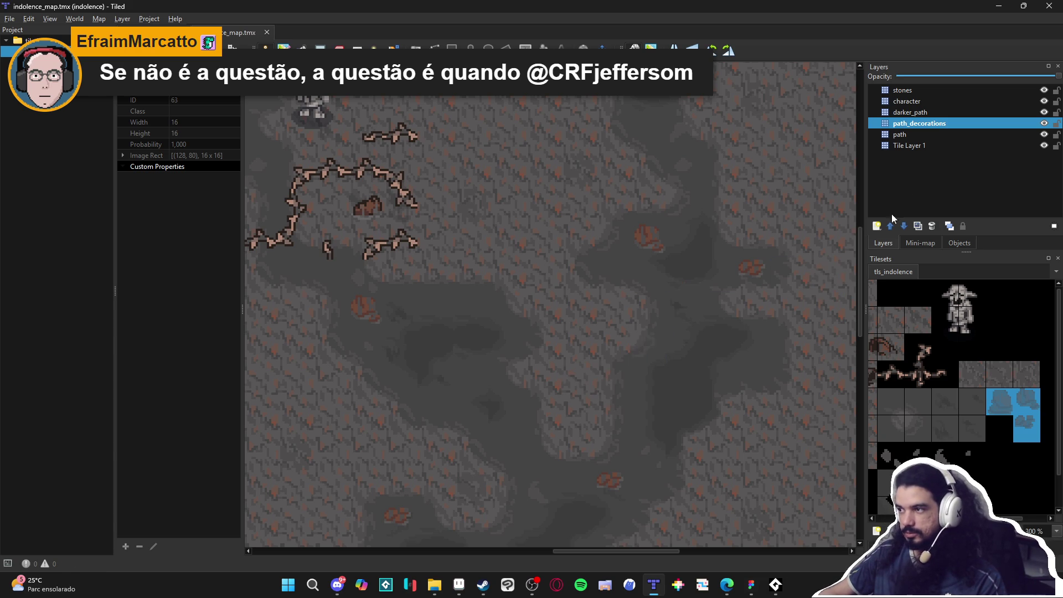
left_click_drag(920, 123, 944, 112)
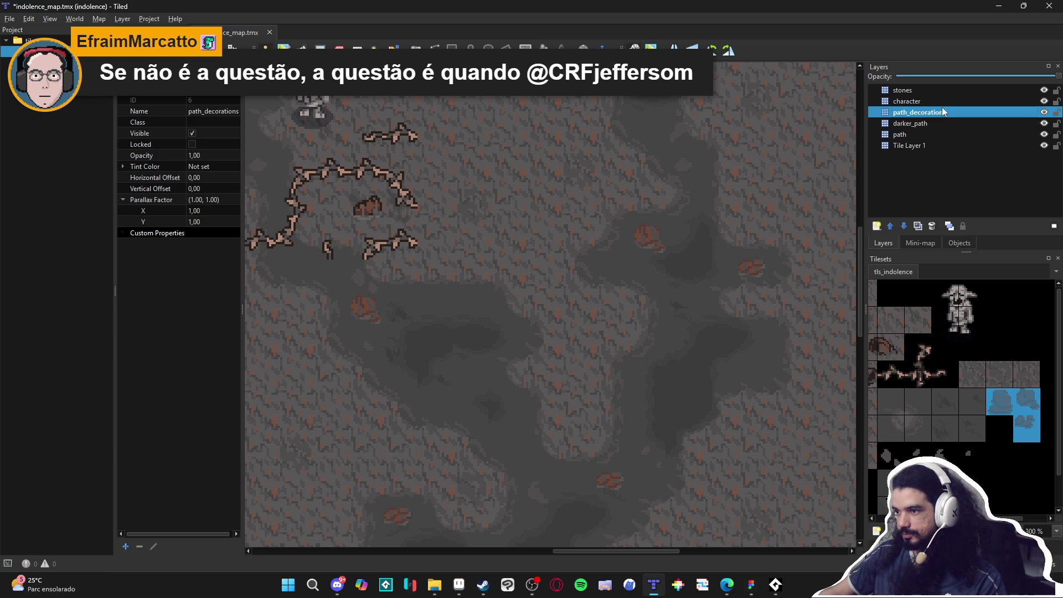
Step: Stamp a larger brown rock block onto the right-middle cave floor on path_decorations
left_click(692, 273)
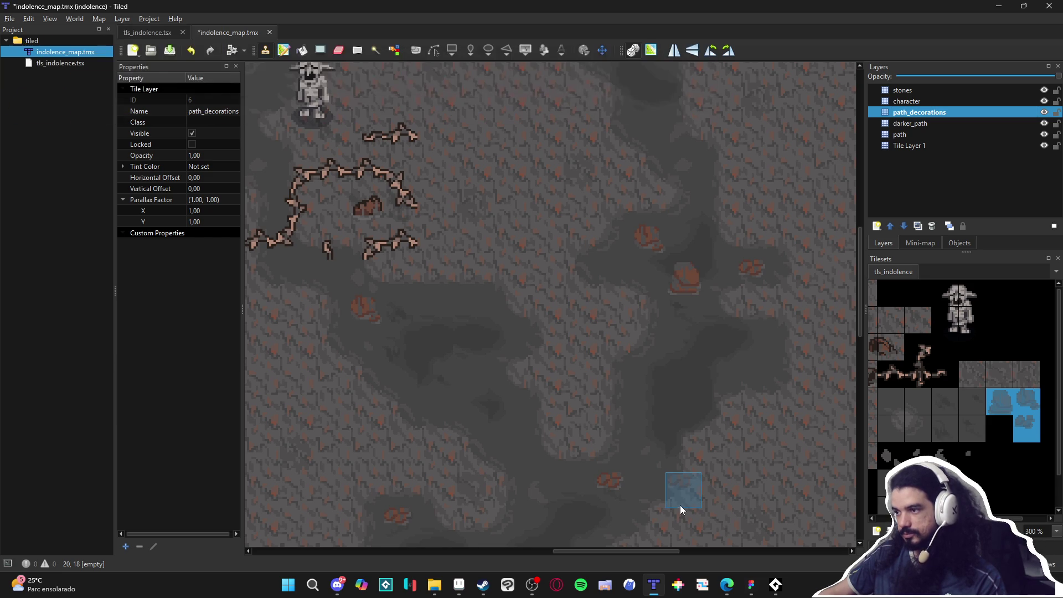
mouse_move(669, 483)
left_mouse_down()
mouse_move(679, 422)
mouse_move(659, 463)
left_mouse_up()
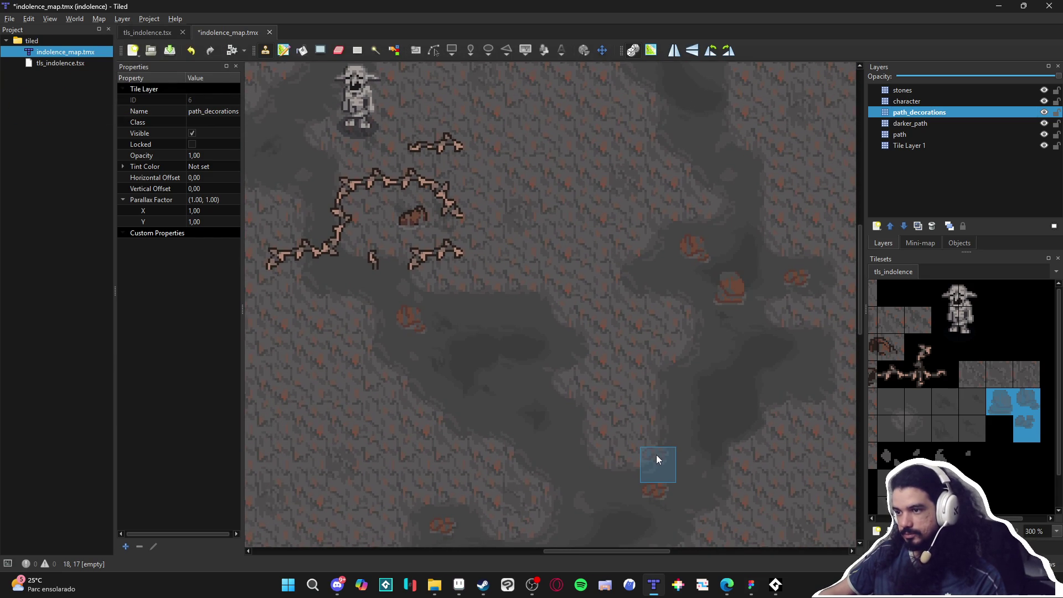
scroll(656, 455, "down", 1)
scroll(596, 433, "up", 1)
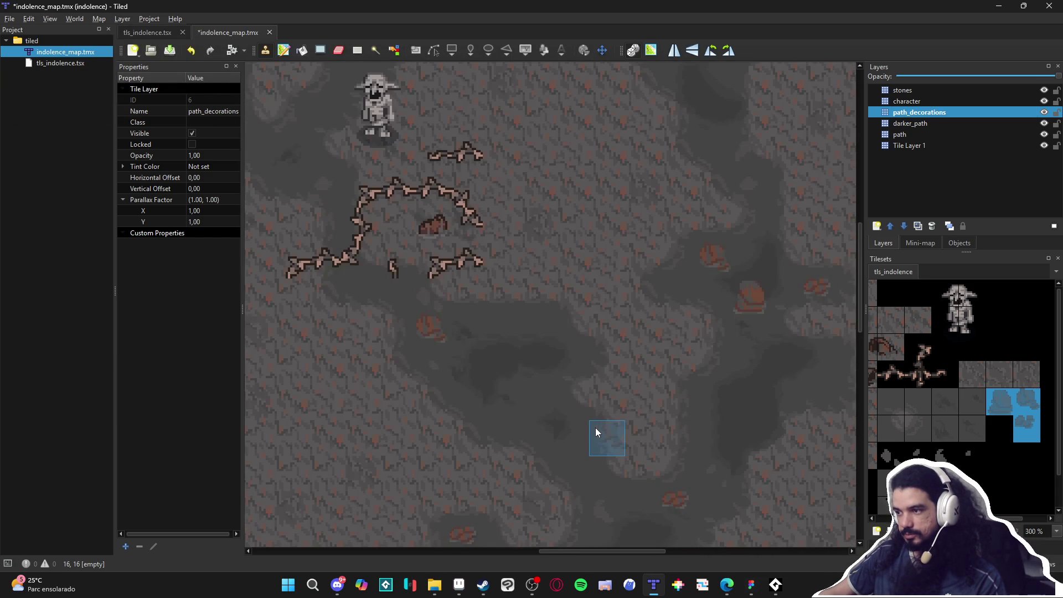
left_click_drag(551, 423, 603, 469)
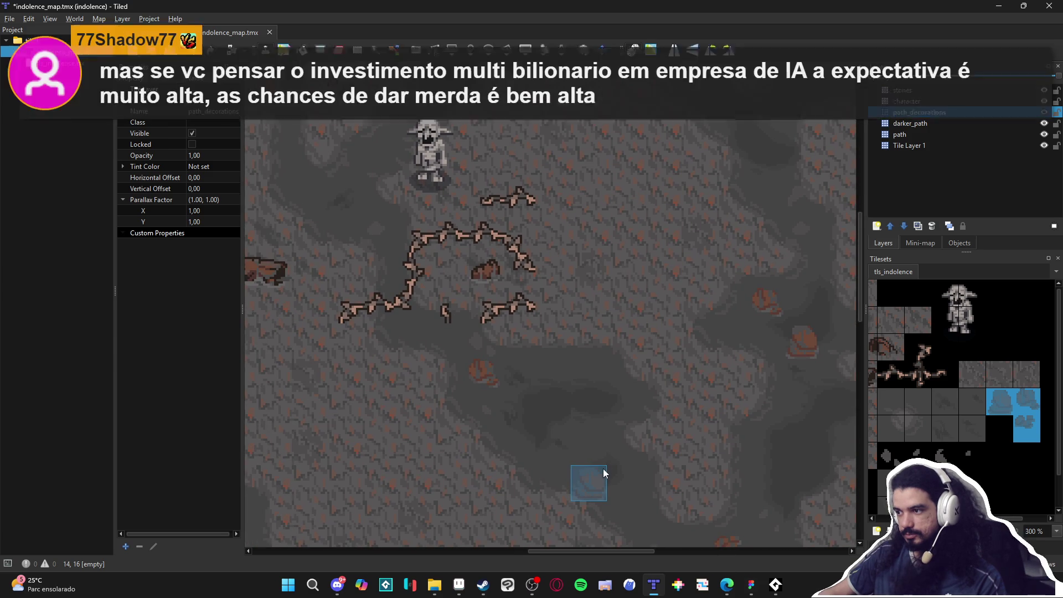
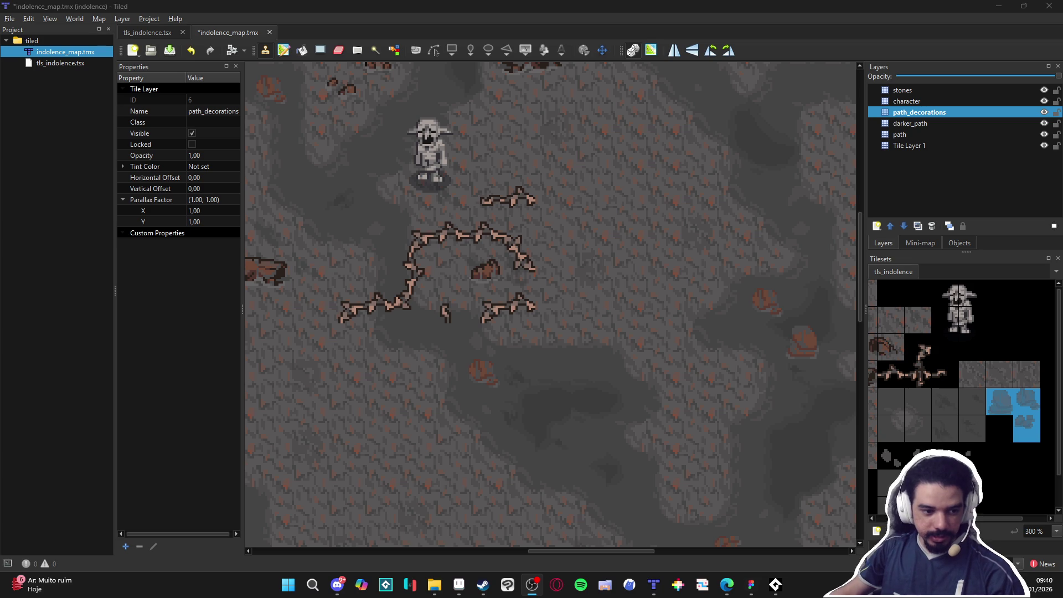
Step: Scroll the indolence_map canvas to check the rocks, then bring up scenery_indolence in Aseprite
key("alt+Tab")
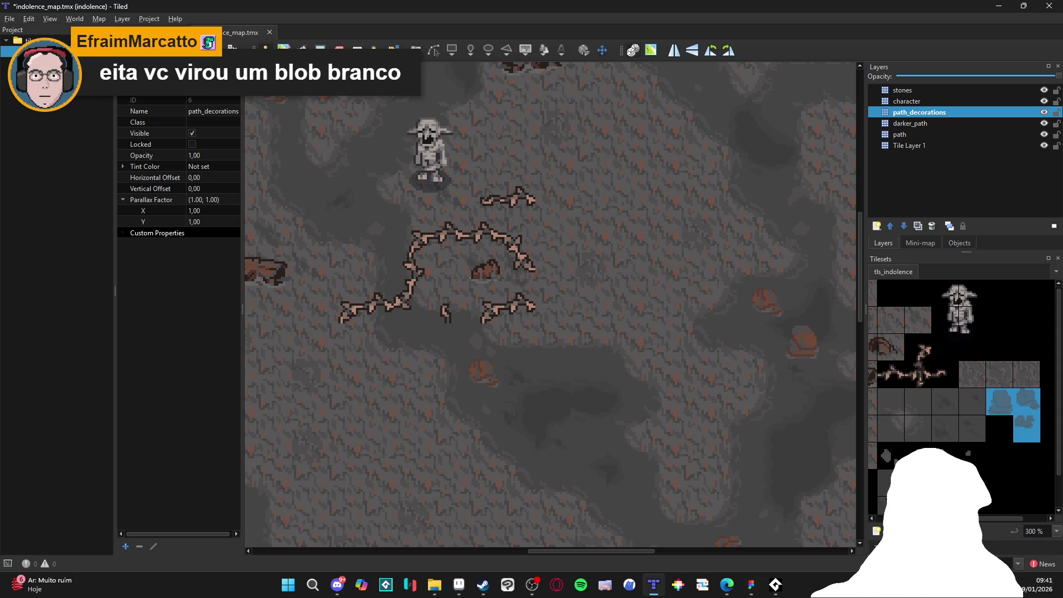
left_click(530, 584)
left_click(547, 110)
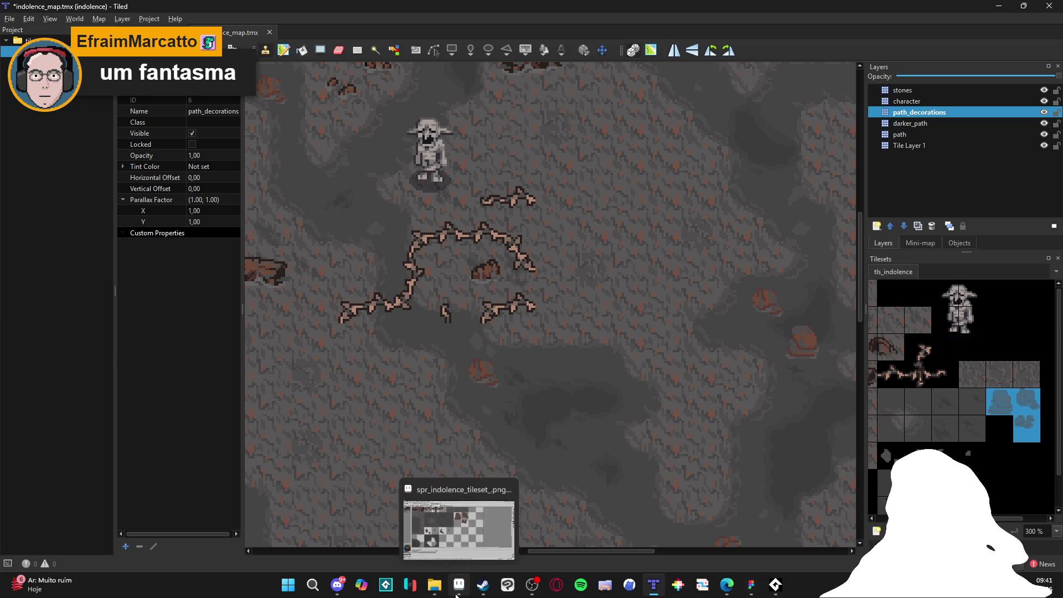
mouse_move(464, 592)
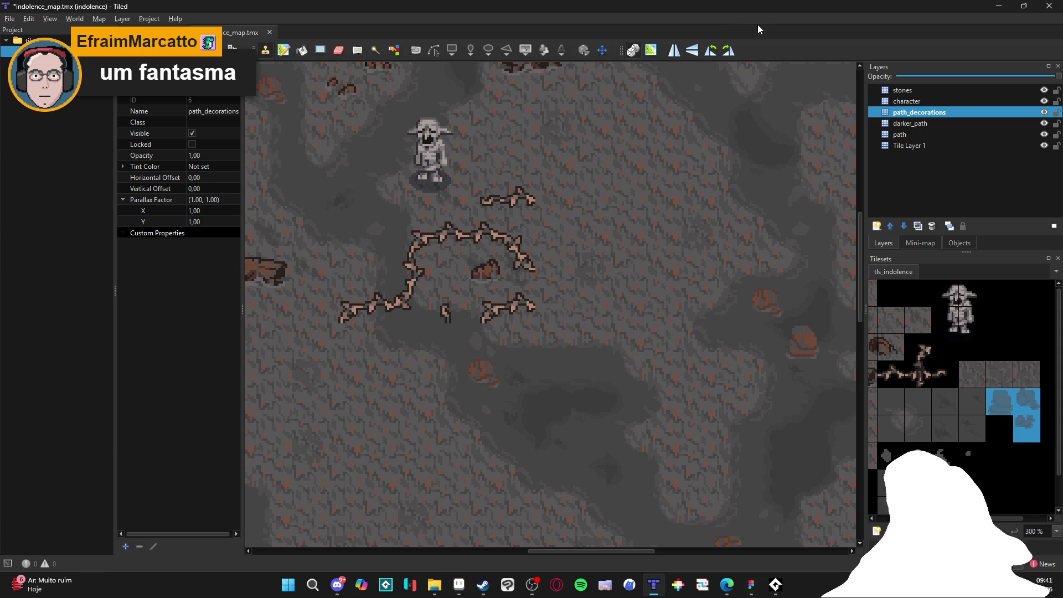
scroll(681, 310, "down", 2)
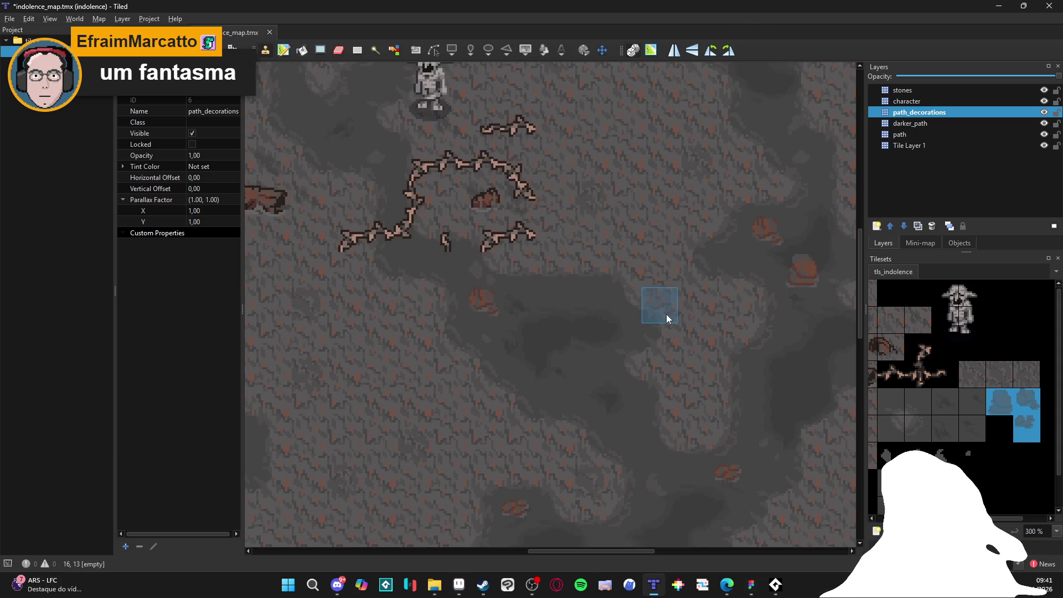
scroll(680, 315, "down", 4)
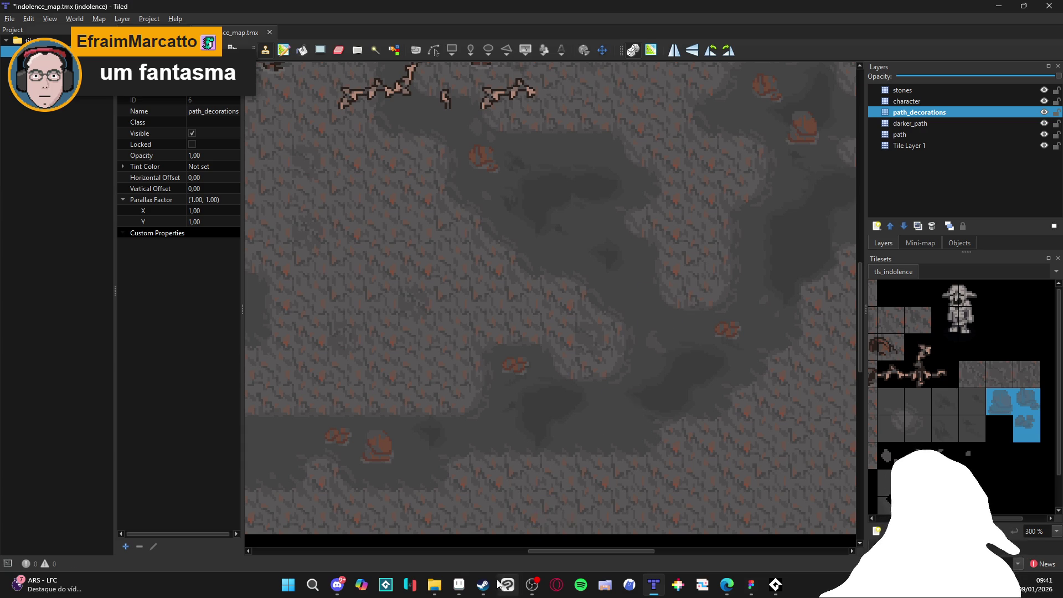
left_click(459, 585)
key("ctrl+Tab")
key("ctrl+Tab")
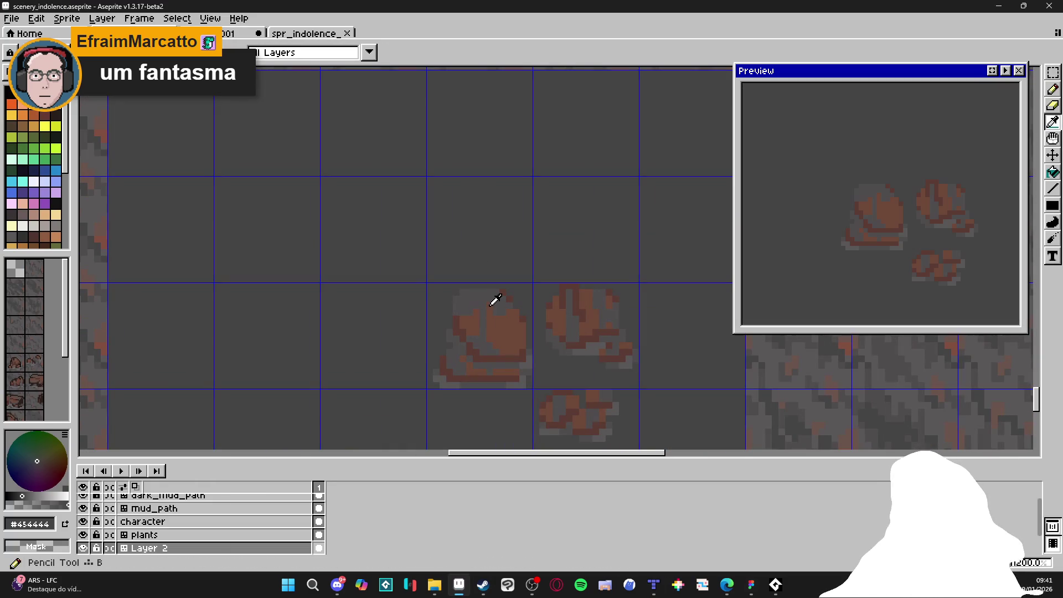
Step: Switch to the Pencil and pick the flat brown #57473c from the rock artwork
left_click(491, 299, "alt")
scroll(498, 310, "up", 3)
key("b")
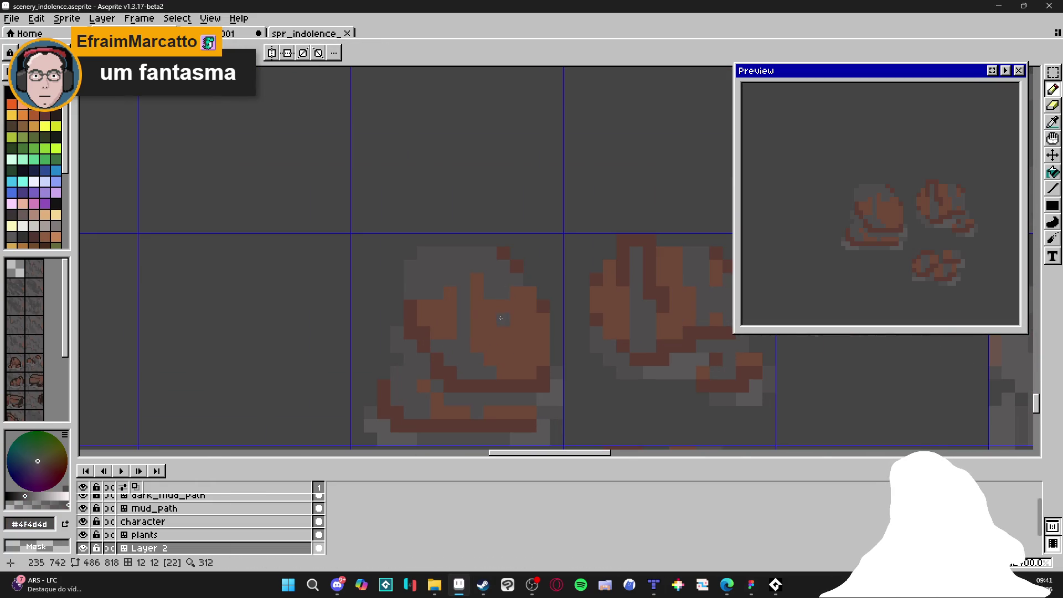
scroll(433, 288, "down", 2)
scroll(510, 308, "up", 2)
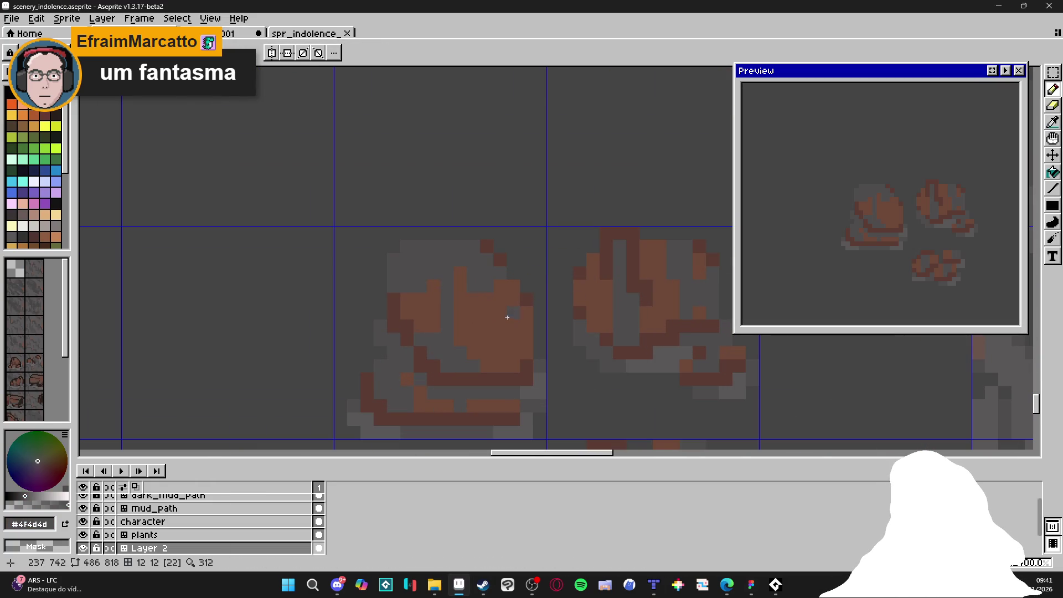
left_click(541, 249, "alt")
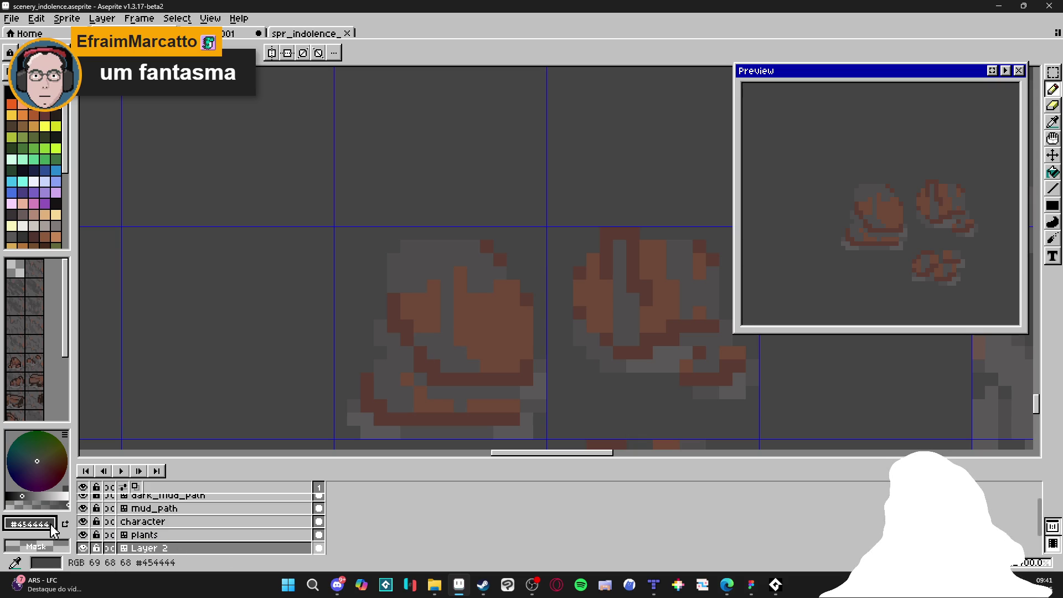
scroll(513, 340, "up", 1)
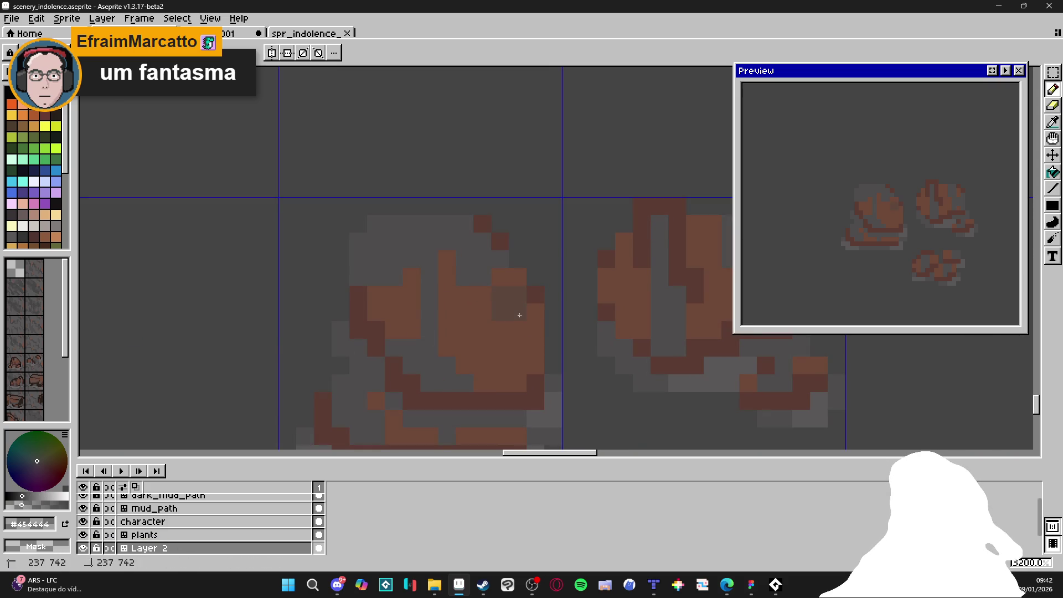
left_click(512, 296, "alt")
Step: Paint the top-left area of the left rock flat brown #57473c
left_click(514, 294)
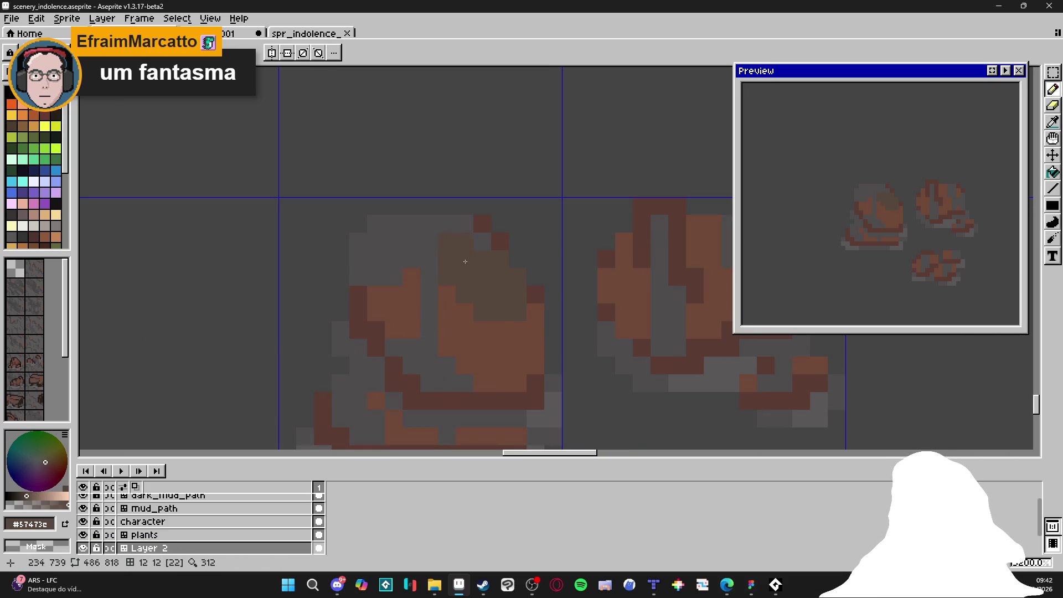
mouse_move(472, 261)
left_mouse_down()
mouse_move(474, 240)
mouse_move(403, 247)
mouse_move(397, 275)
mouse_move(496, 325)
mouse_move(531, 358)
mouse_move(421, 354)
mouse_move(449, 382)
mouse_move(524, 385)
left_mouse_up()
scroll(526, 366, "down", 2)
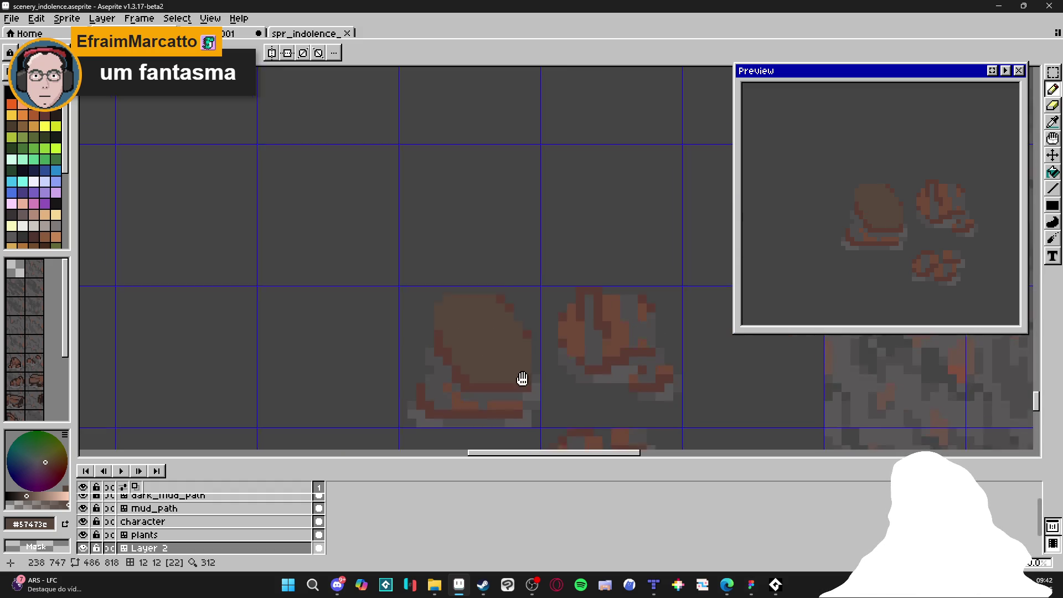
left_click(535, 327)
scroll(533, 353, "up", 2)
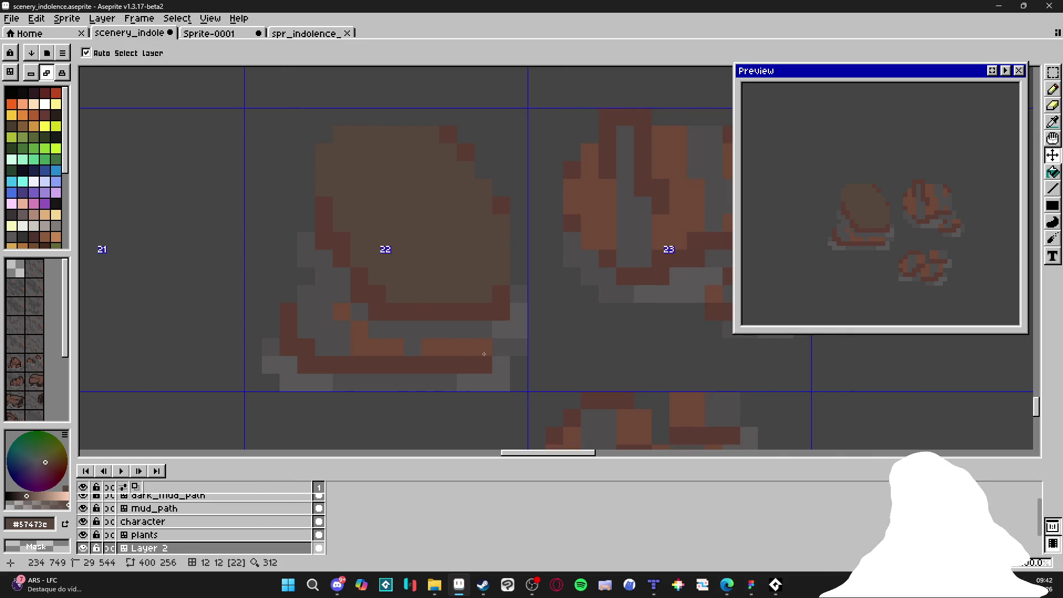
Step: Centre the left rock in view and set the Pencil brush to 1 pixel
left_click_drag(496, 346, 465, 356)
scroll(576, 371, "down", 1)
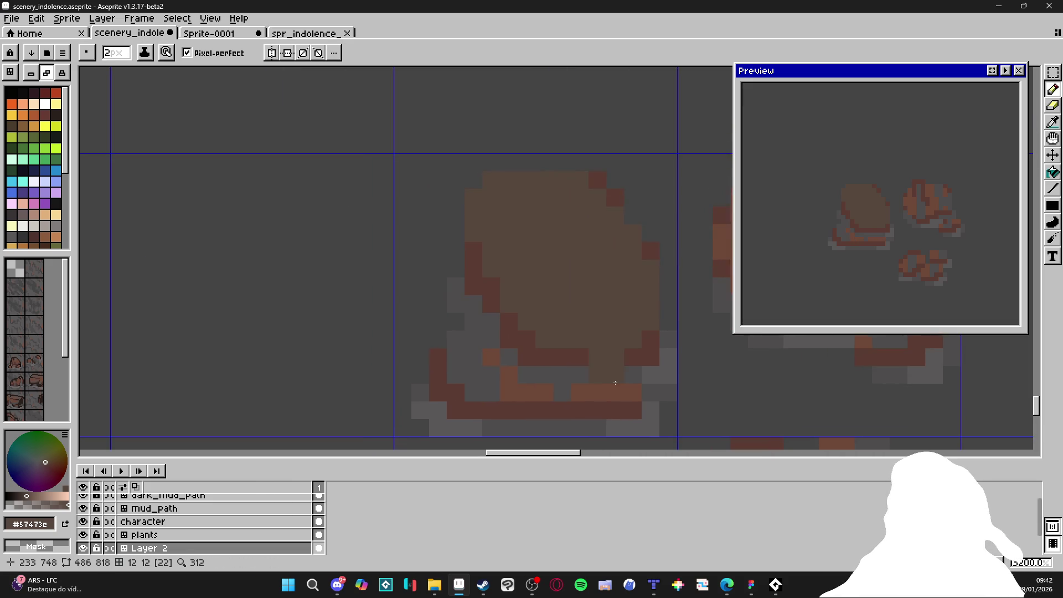
scroll(573, 366, "down", 2)
scroll(572, 365, "up", 3)
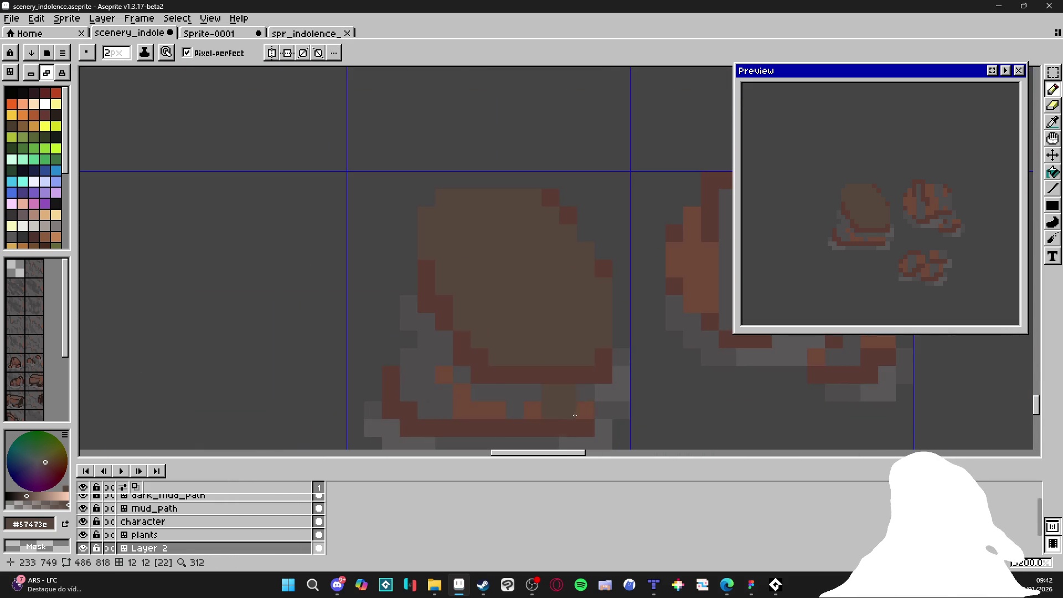
key("minus")
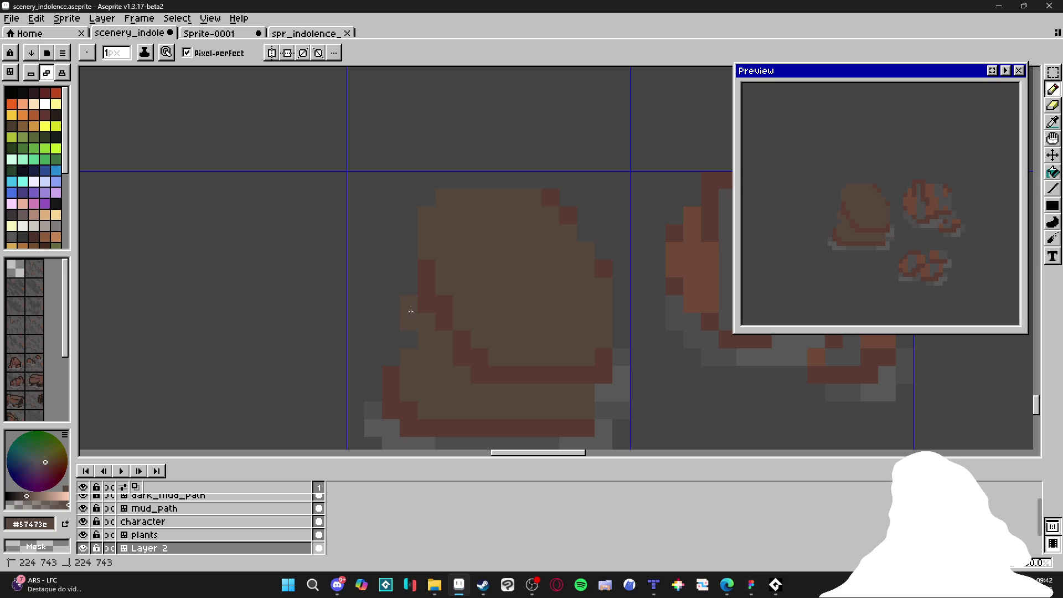
scroll(518, 356, "down", 3)
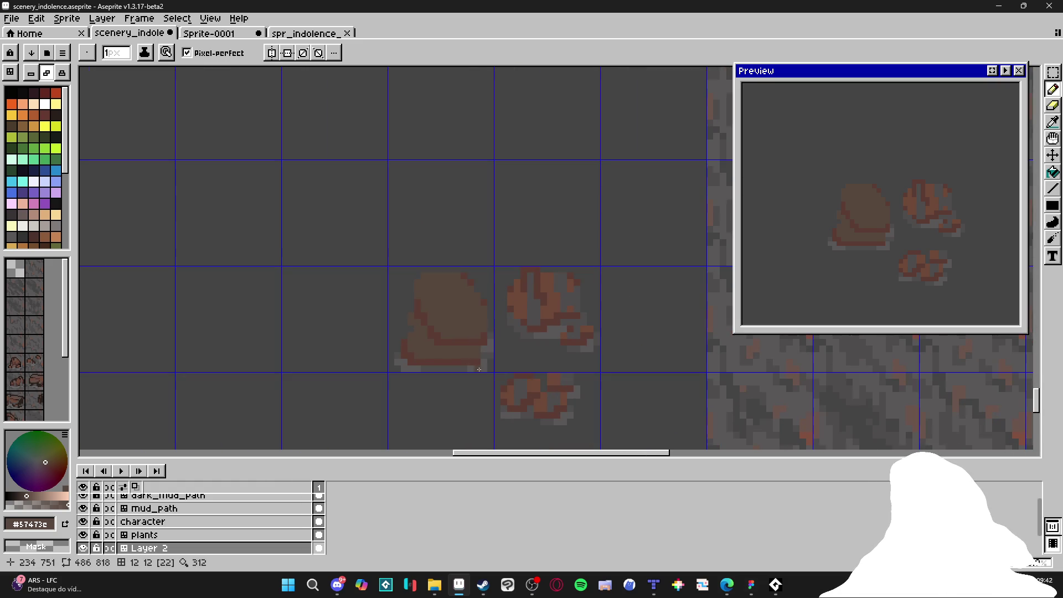
scroll(521, 345, "up", 3)
key("plus")
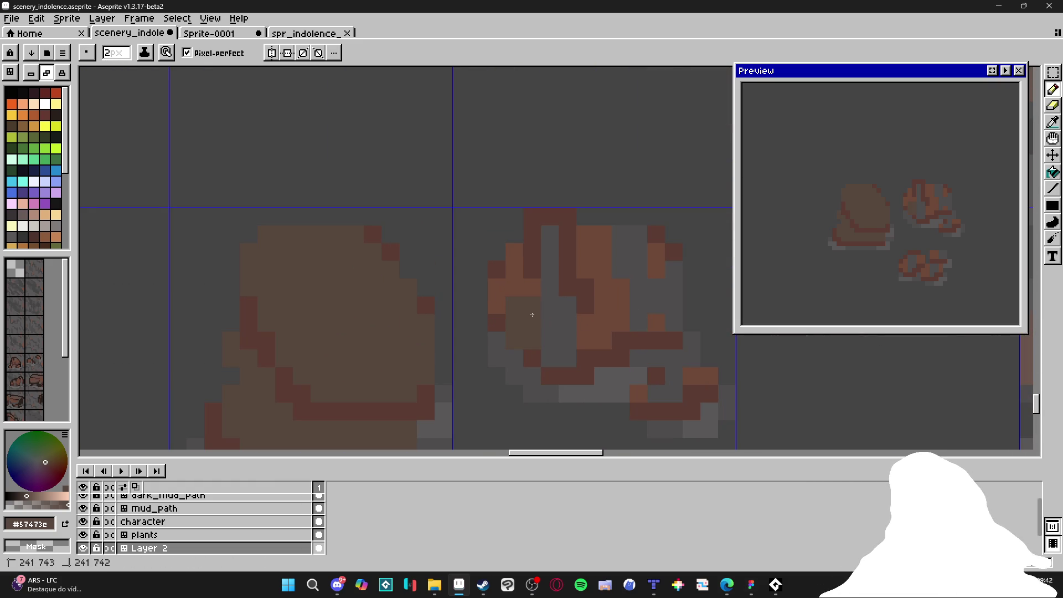
key("minus")
Step: Repaint the right rock's orange and dark-red highlights tan with a 2px then 1px brush
key("plus")
left_click(600, 259)
left_click_drag(615, 310, 651, 271)
key("minus")
scroll(651, 272, "down", 2)
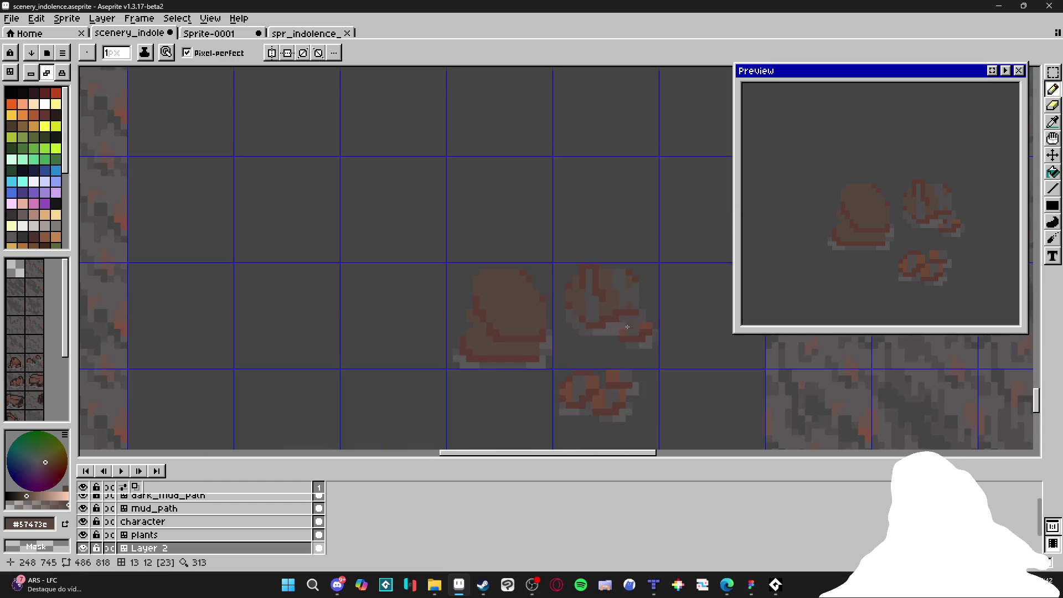
scroll(651, 340, "up", 2)
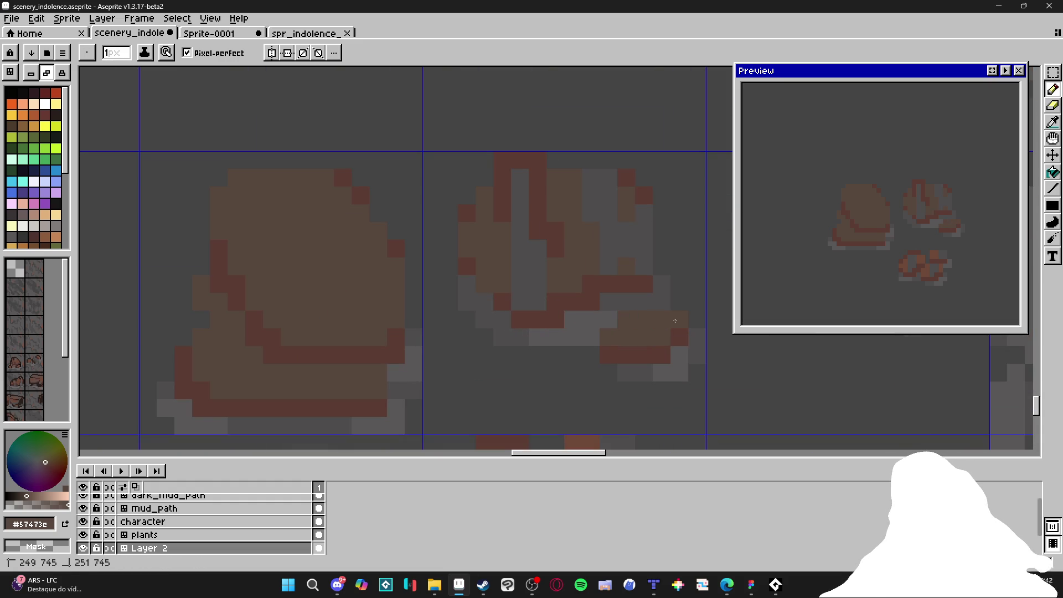
left_click_drag(651, 340, 620, 338)
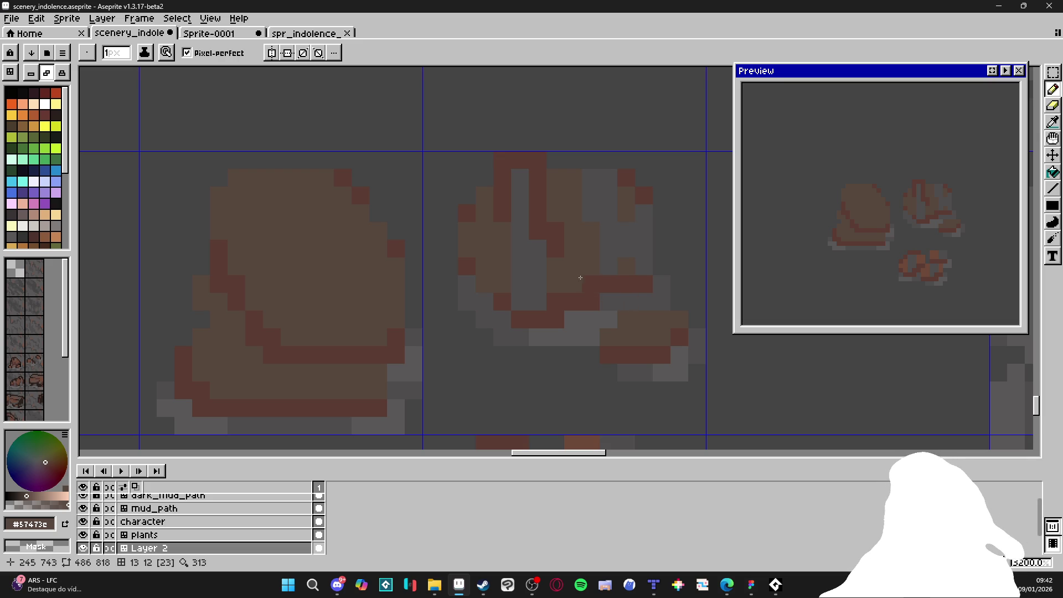
Step: Fill the light grey column and flatten the remaining orange shading to tan
key("ctrl+plus")
left_click(531, 297)
mouse_move(523, 230)
left_mouse_down()
mouse_move(553, 200)
mouse_move(593, 209)
mouse_move(598, 200)
mouse_move(636, 259)
mouse_move(648, 230)
left_mouse_up()
scroll(648, 230, "down", 3)
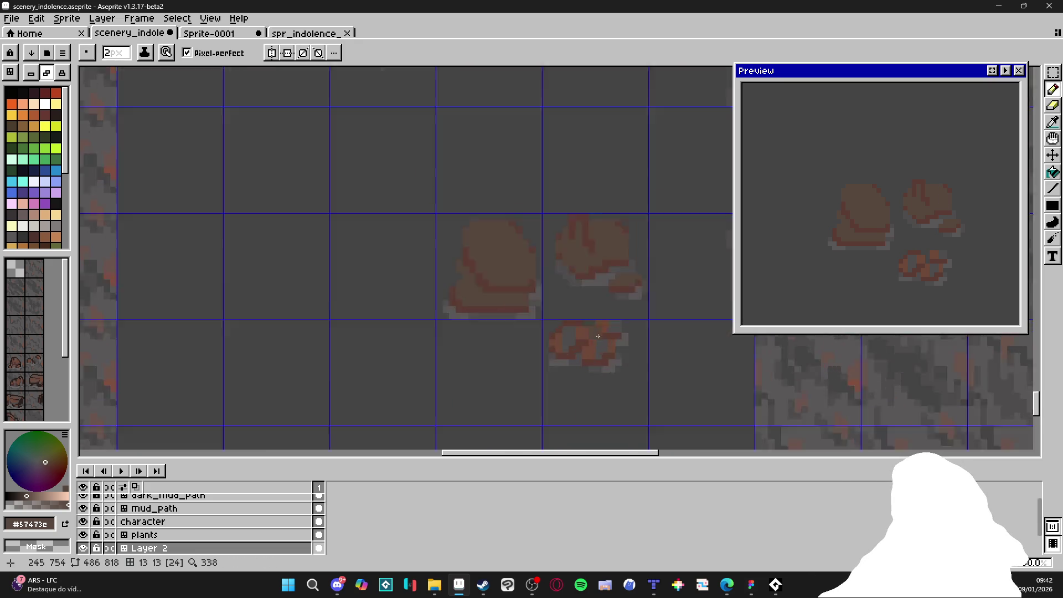
scroll(521, 331, "up", 4)
mouse_move(522, 331)
left_mouse_down()
mouse_move(492, 380)
mouse_move(450, 361)
left_mouse_up()
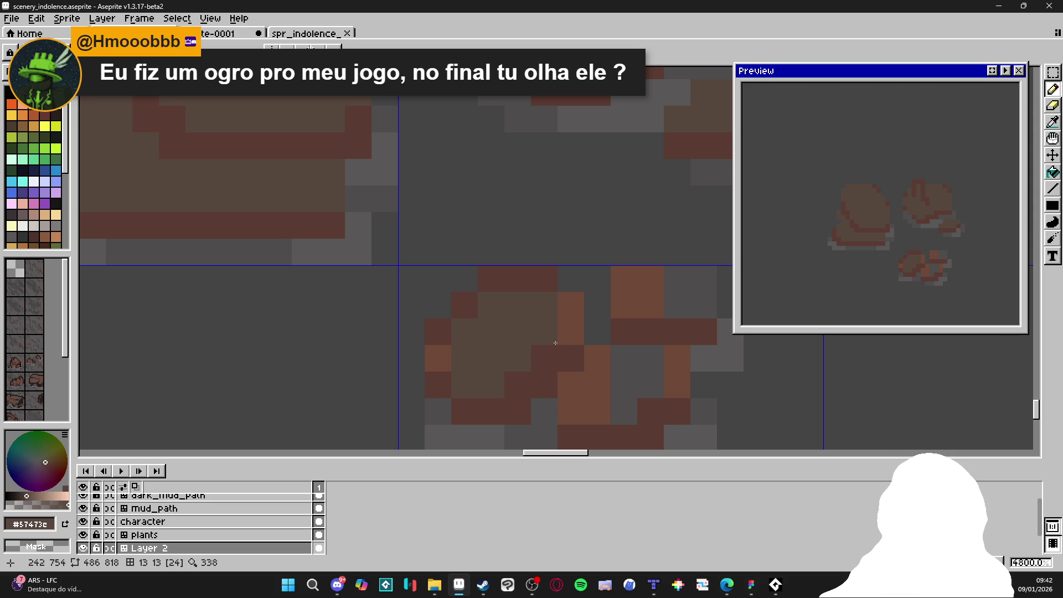
mouse_move(555, 343)
left_mouse_down()
mouse_move(577, 325)
mouse_move(587, 399)
mouse_move(610, 403)
mouse_move(632, 385)
mouse_move(677, 384)
mouse_move(668, 315)
left_mouse_up()
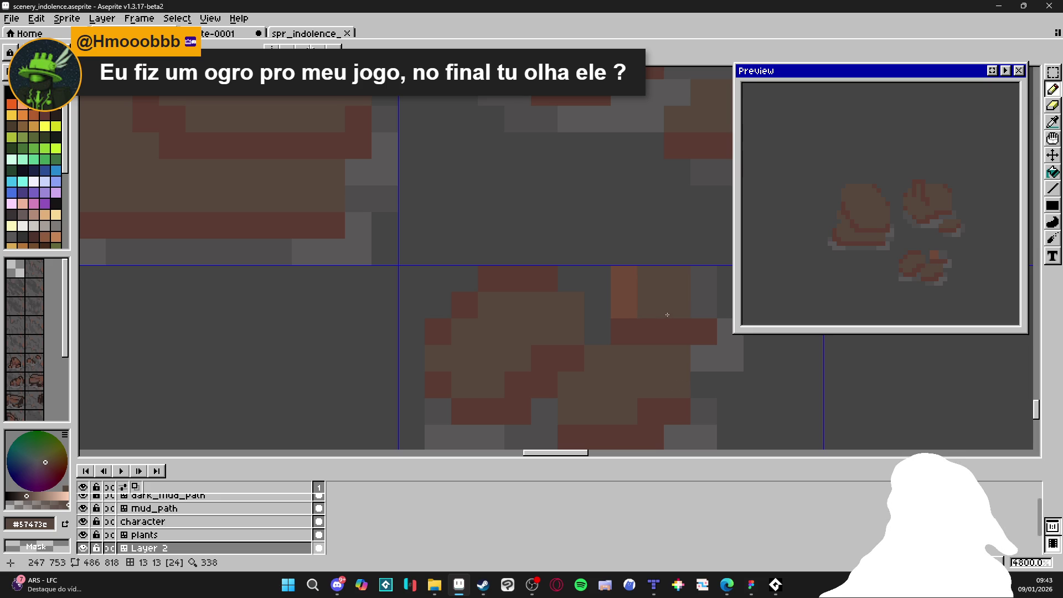
Step: Erase stray pixels above the right rock and paint nearby light pixels dark grey #454444
scroll(591, 365, "down", 6)
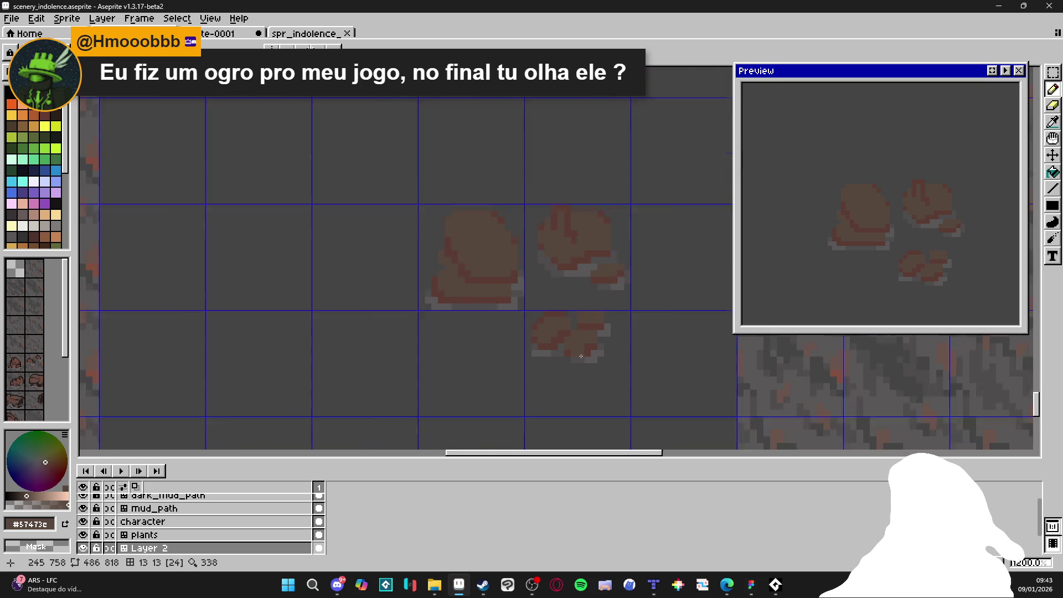
scroll(581, 355, "down", 3)
scroll(472, 256, "up", 5)
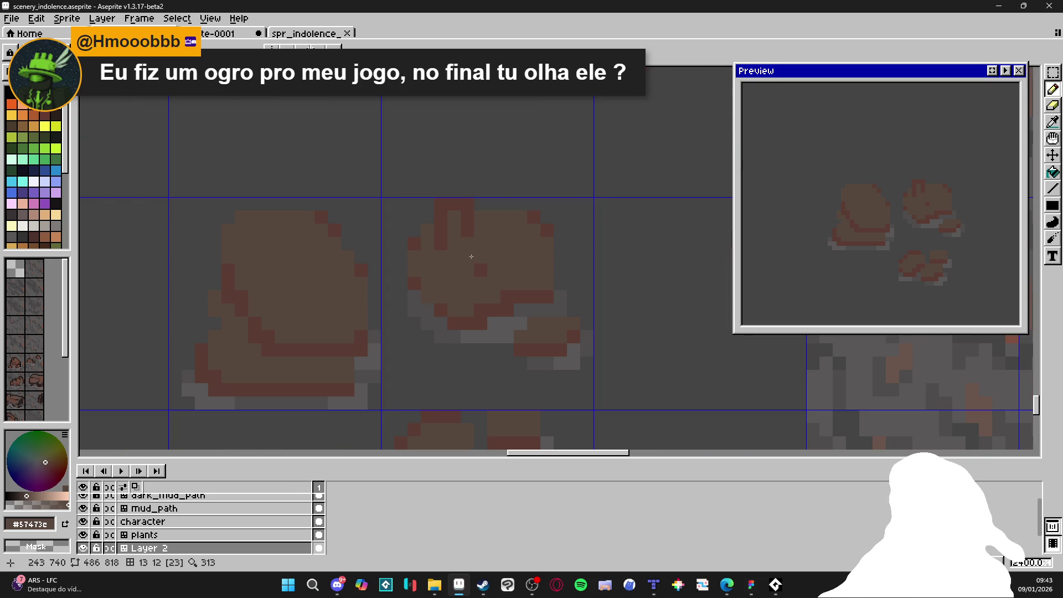
key("e")
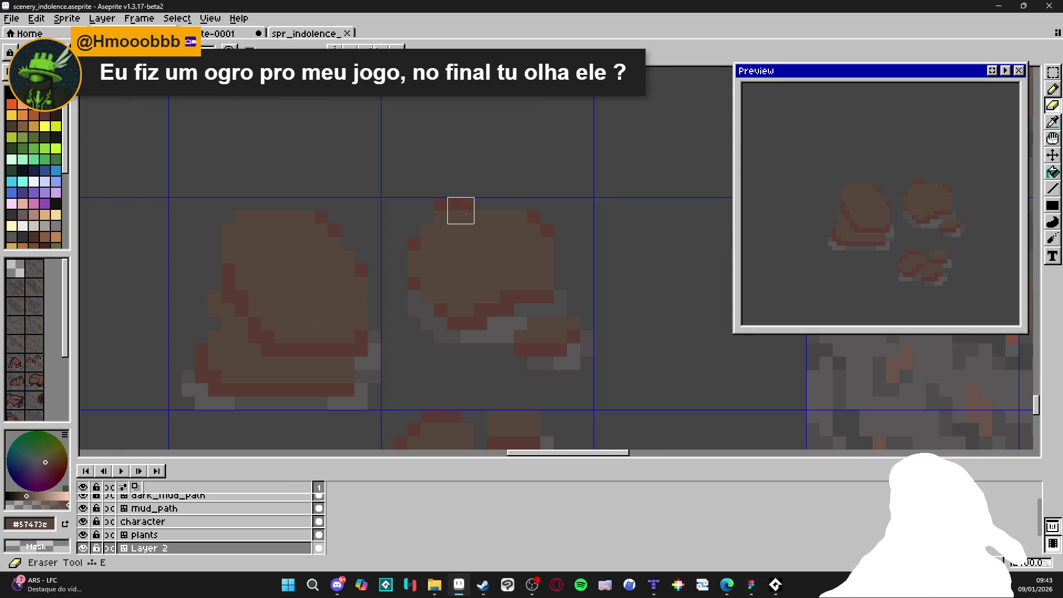
left_click_drag(466, 203, 441, 204)
key("b")
left_click(489, 197, "alt")
scroll(484, 281, "down", 3)
scroll(484, 280, "up", 2)
left_click(459, 244)
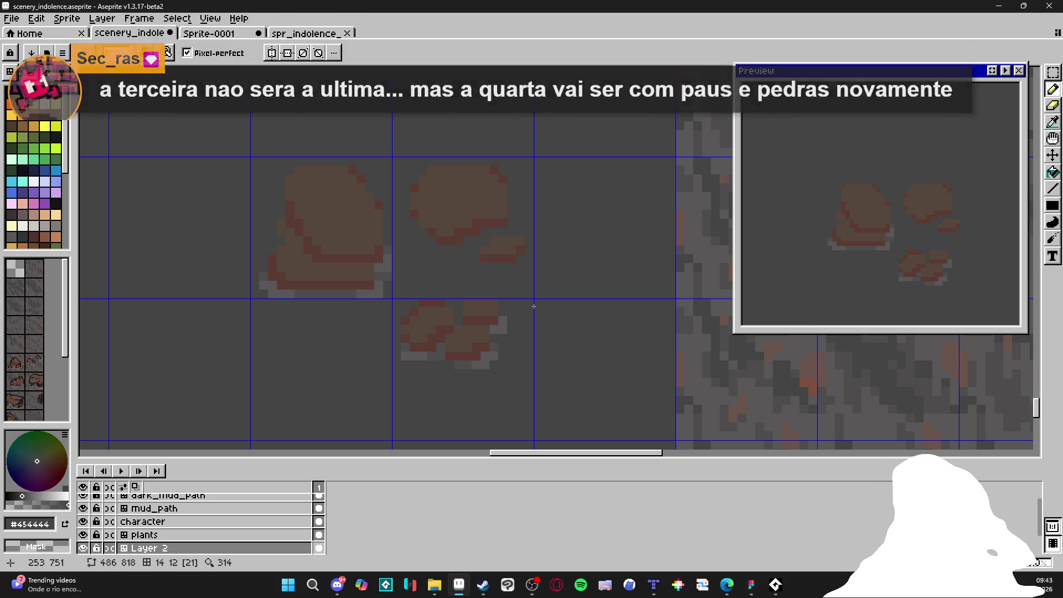
left_click(494, 331)
Step: Paint over the light grey shadows under the lower and left rocks with background grey
left_click(503, 330)
left_click(494, 357)
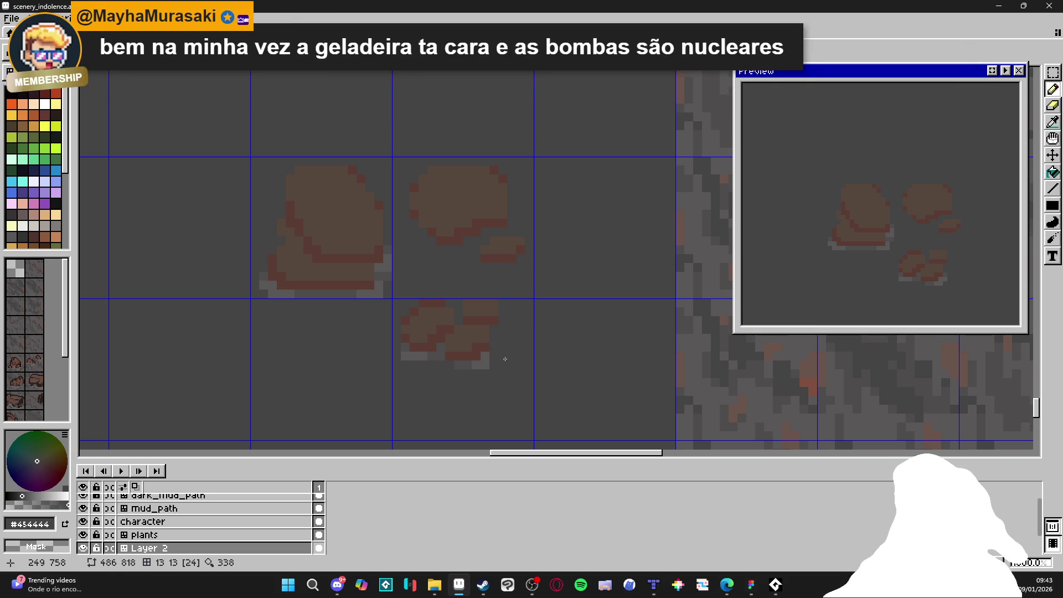
left_click(486, 357)
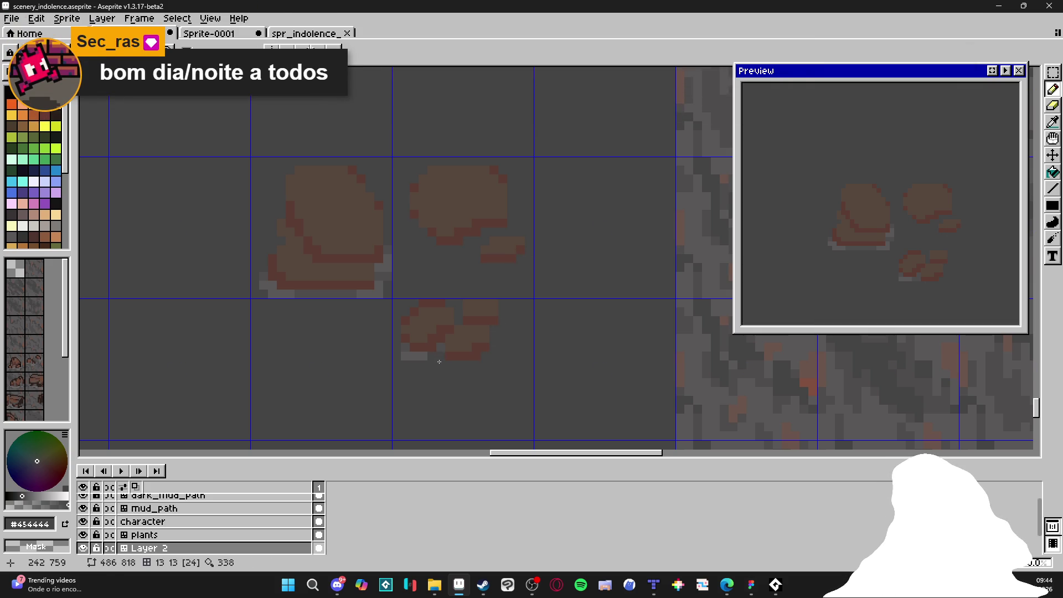
left_click_drag(425, 356, 411, 356)
left_click(403, 356)
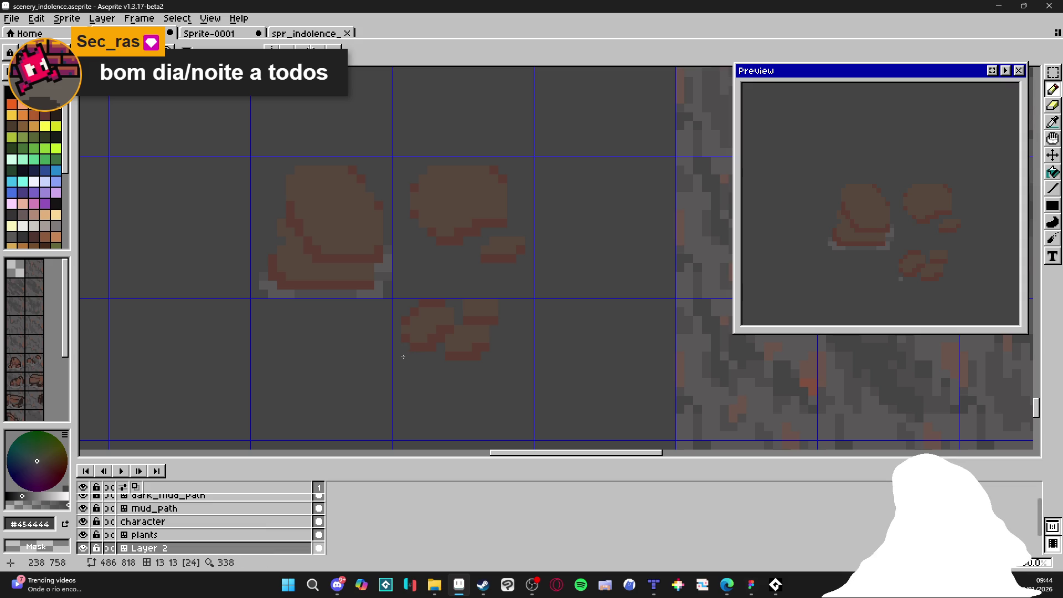
left_click(382, 276)
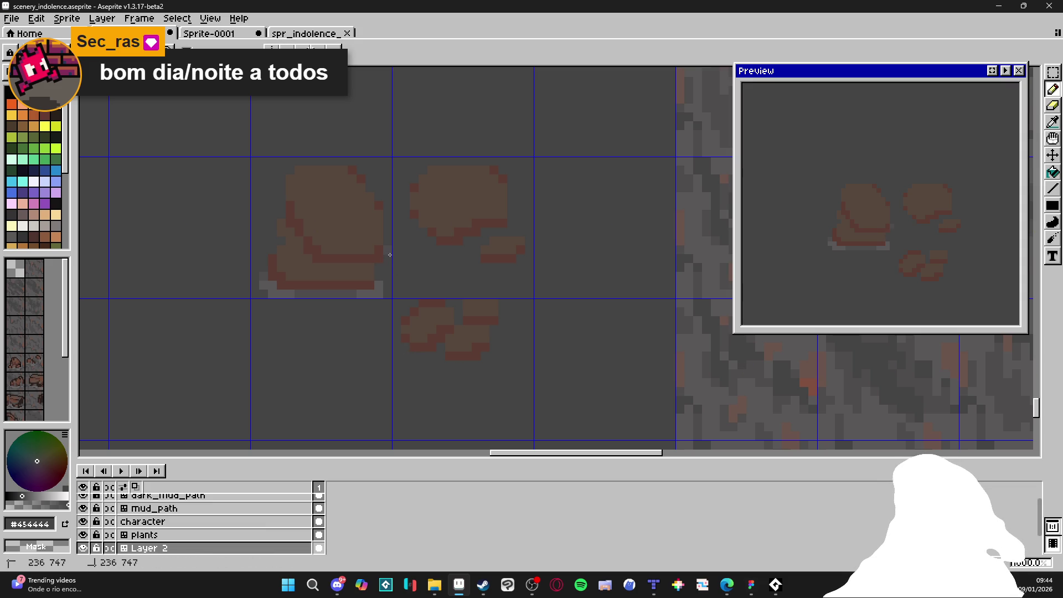
left_click_drag(384, 287, 272, 287)
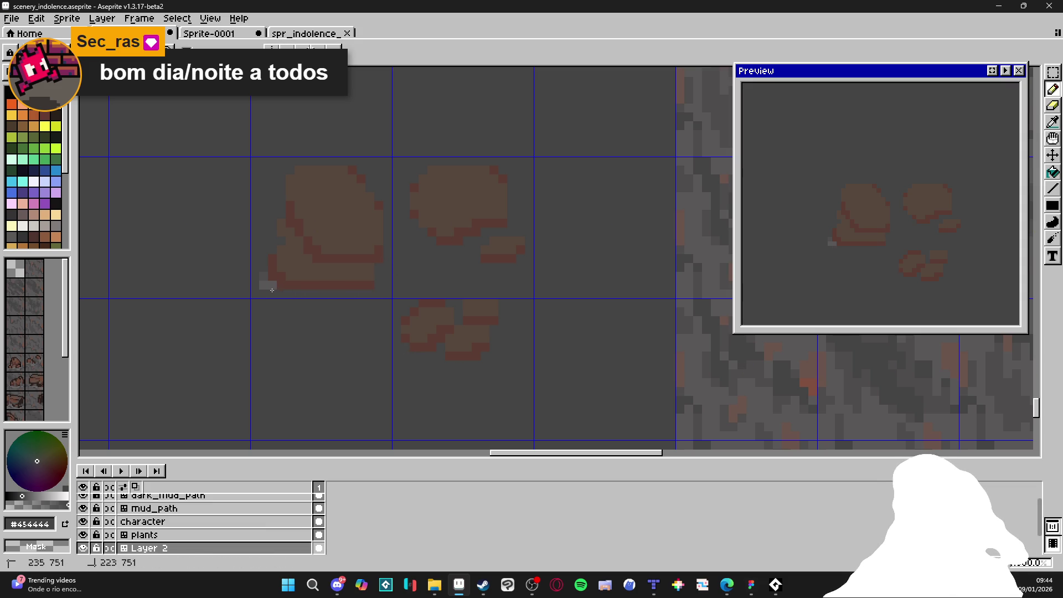
Step: Repaint the end of the rock's bottom row and undo a stray grey pixel
scroll(272, 287, "down", 3)
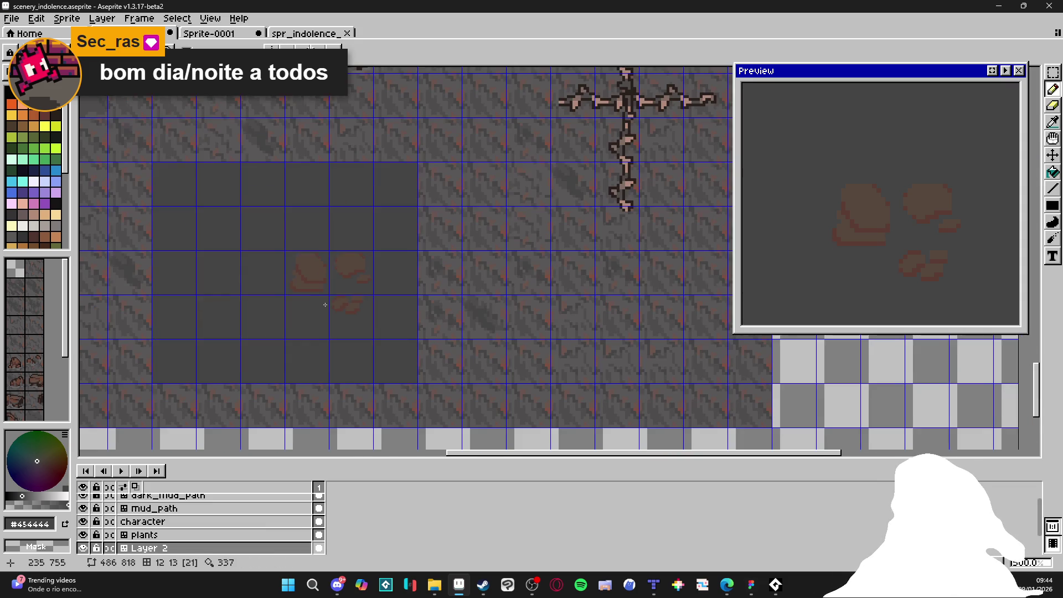
scroll(347, 283, "up", 3)
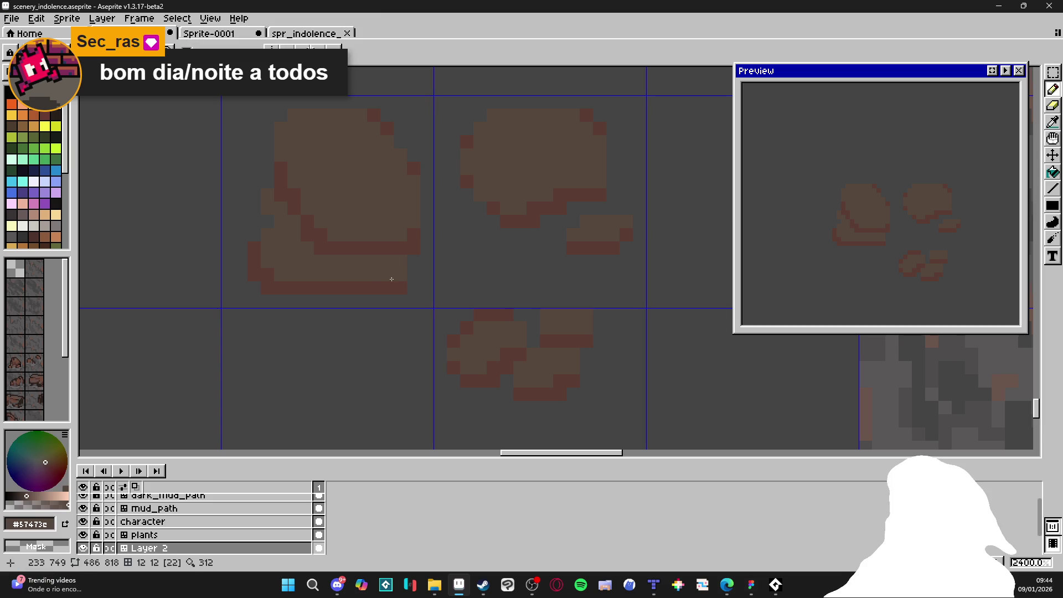
mouse_move(395, 283)
left_mouse_down()
mouse_move(341, 283)
mouse_move(387, 302)
left_mouse_up()
left_click(327, 302, "alt")
key("e")
key("b")
left_click(406, 302, "alt")
left_click(394, 303)
key("ctrl+z")
scroll(385, 311, "down", 3)
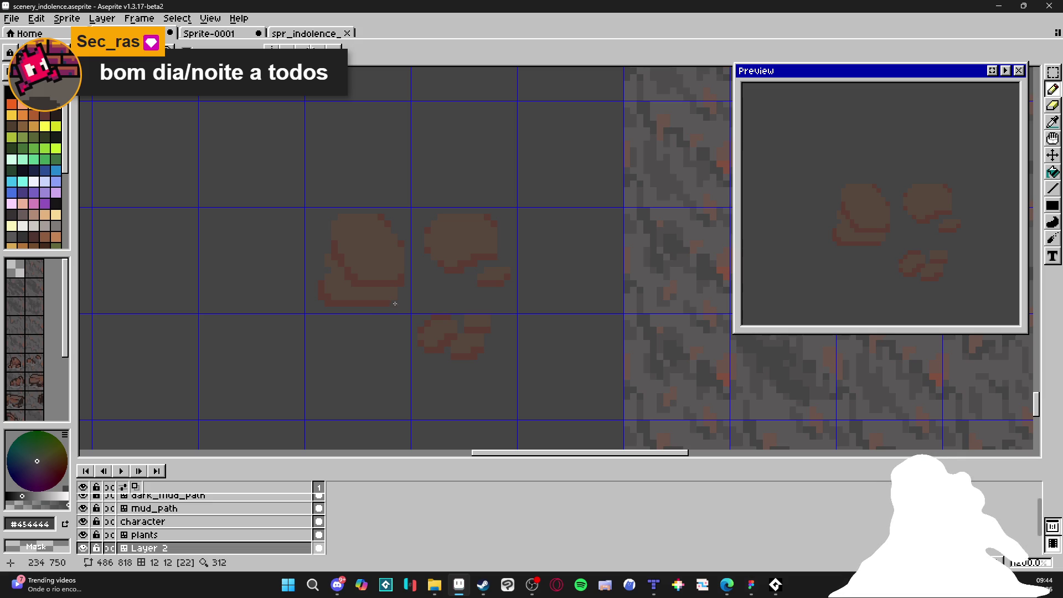
scroll(396, 312, "up", 4)
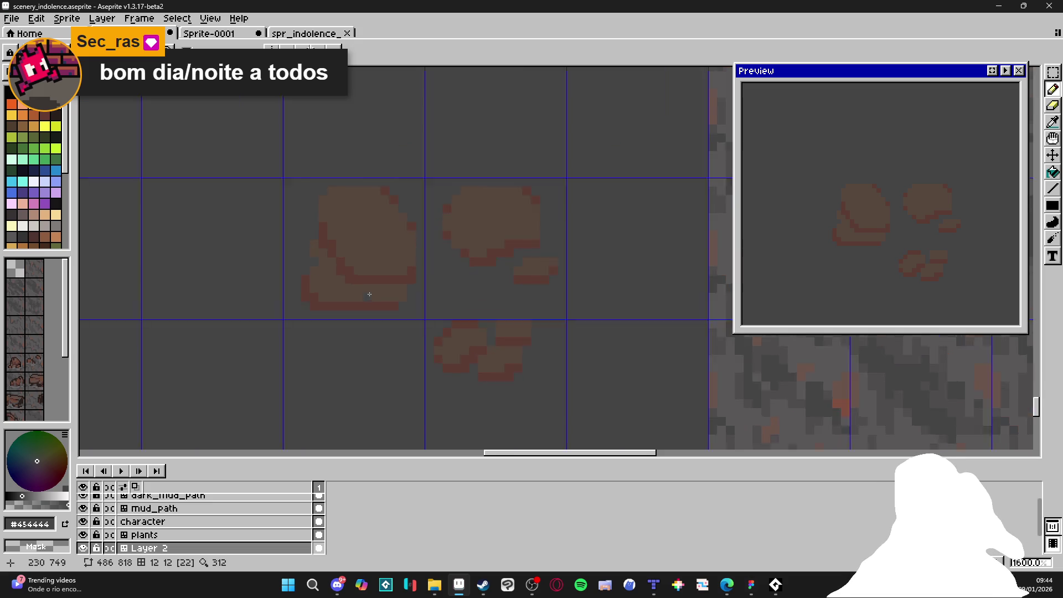
Step: Repaint the lower rock's dark top outline in light brown
left_click(396, 312, "alt")
scroll(396, 311, "down", 3)
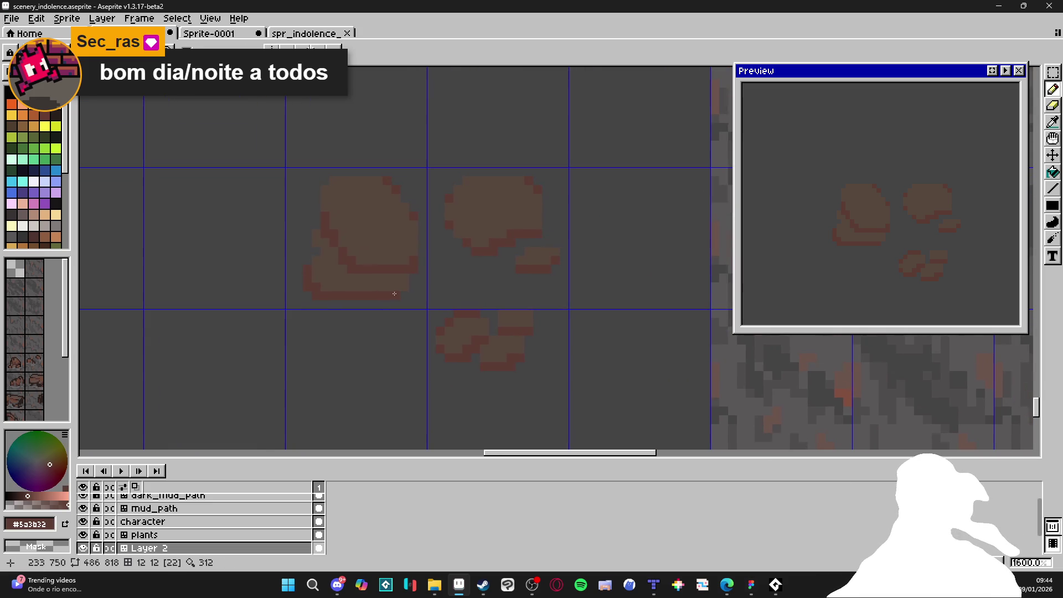
scroll(492, 321, "down", 4)
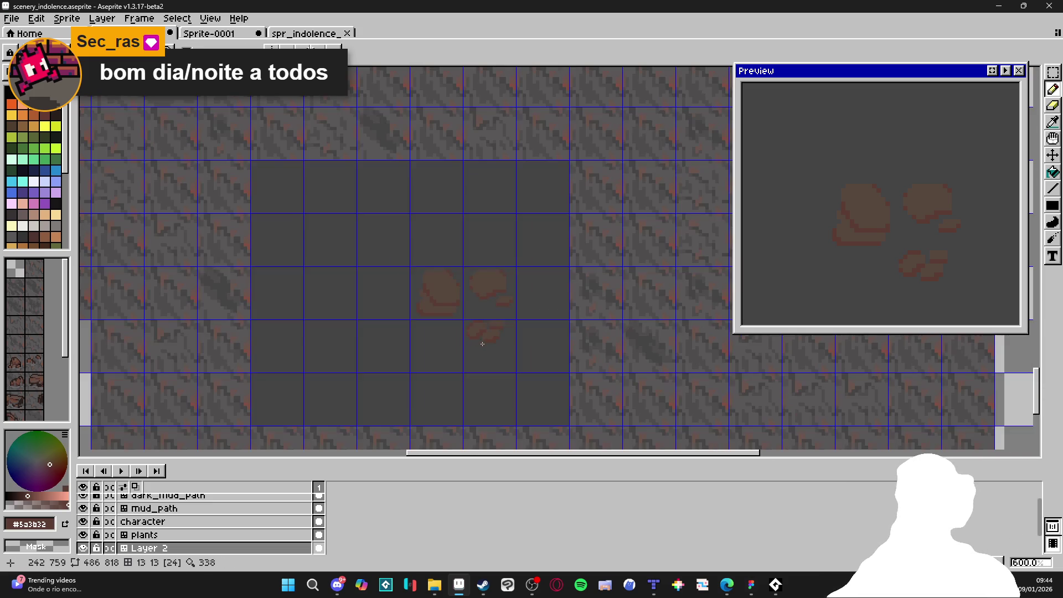
scroll(458, 303, "up", 4)
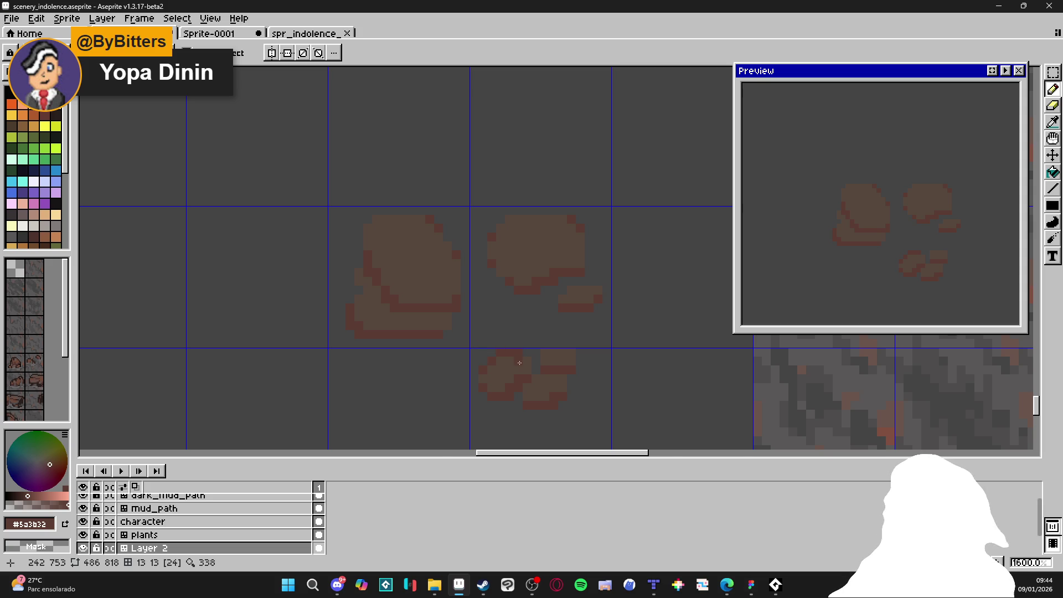
scroll(480, 357, "down", 3)
scroll(504, 344, "up", 5)
mouse_move(503, 344)
left_mouse_down()
mouse_move(449, 347)
mouse_move(453, 365)
left_mouse_up()
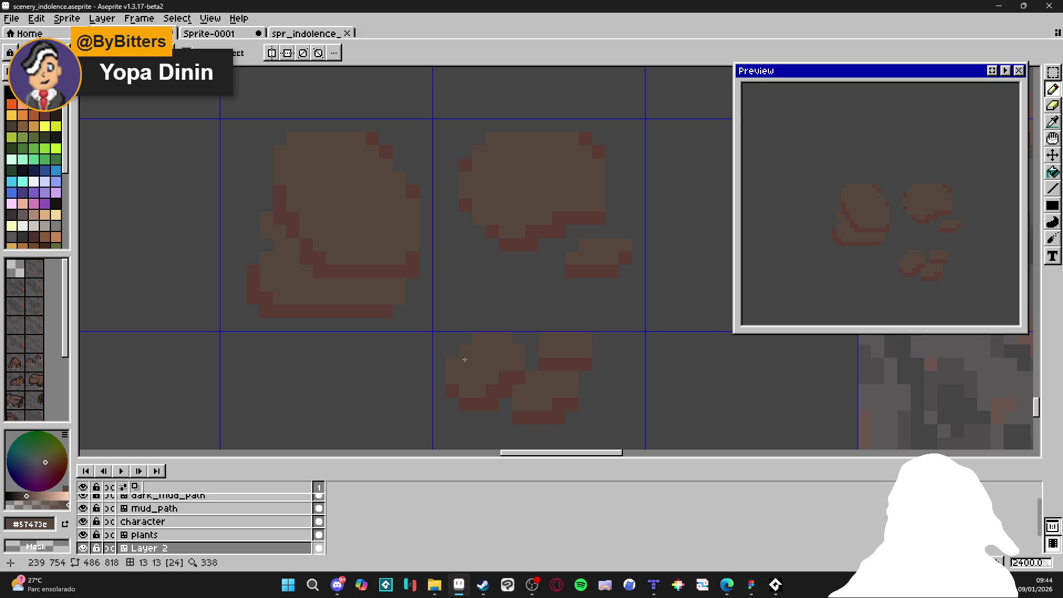
scroll(514, 316, "down", 5)
scroll(514, 316, "up", 2)
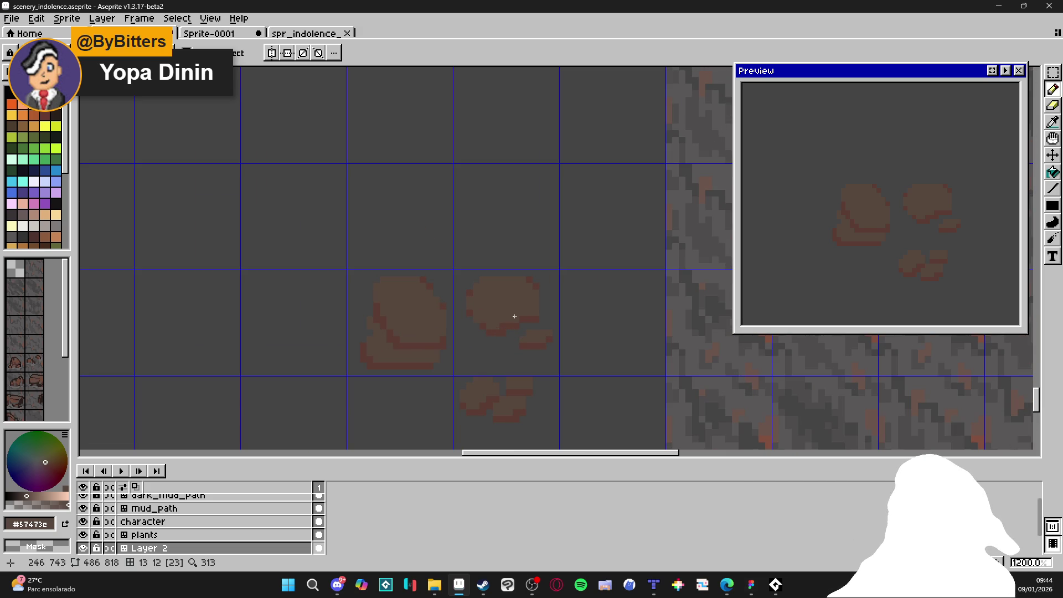